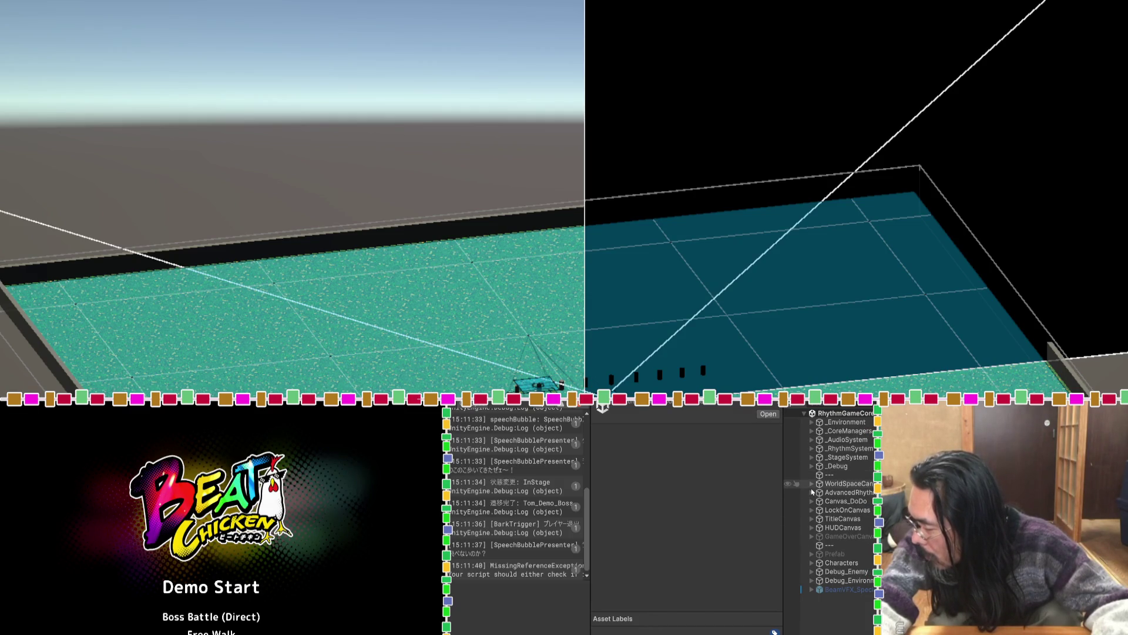
# Expand _StageSystem, select SpeechBubble, and scroll to its Speech Bubble Presenter component.
pyautogui.click(812, 457)
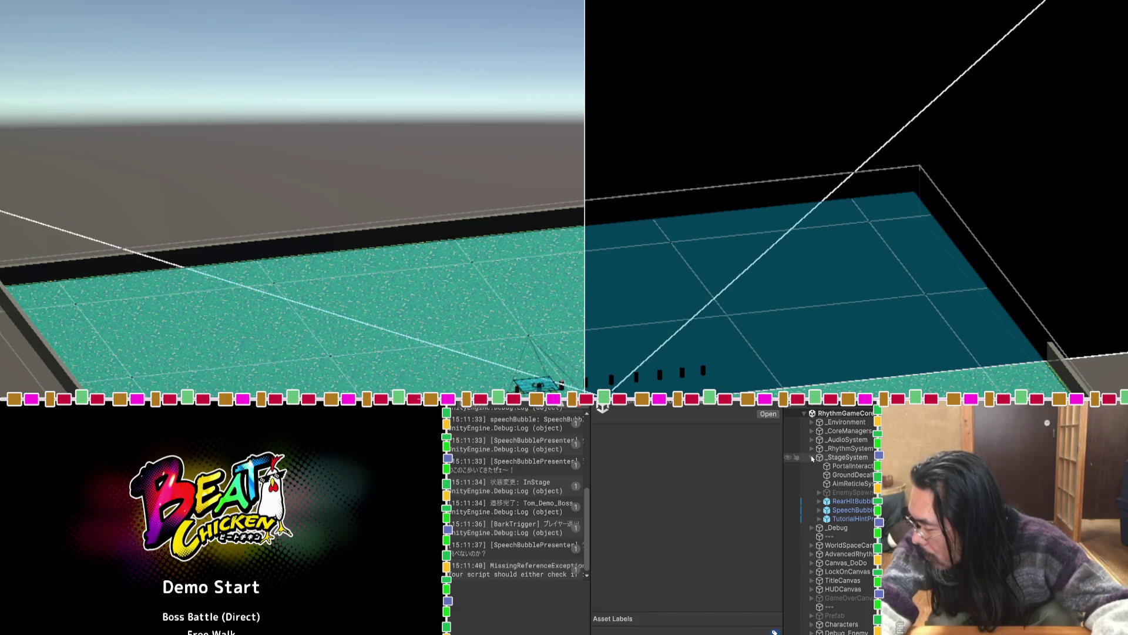
pyautogui.click(835, 511)
pyautogui.scroll(-8, 673, 552)
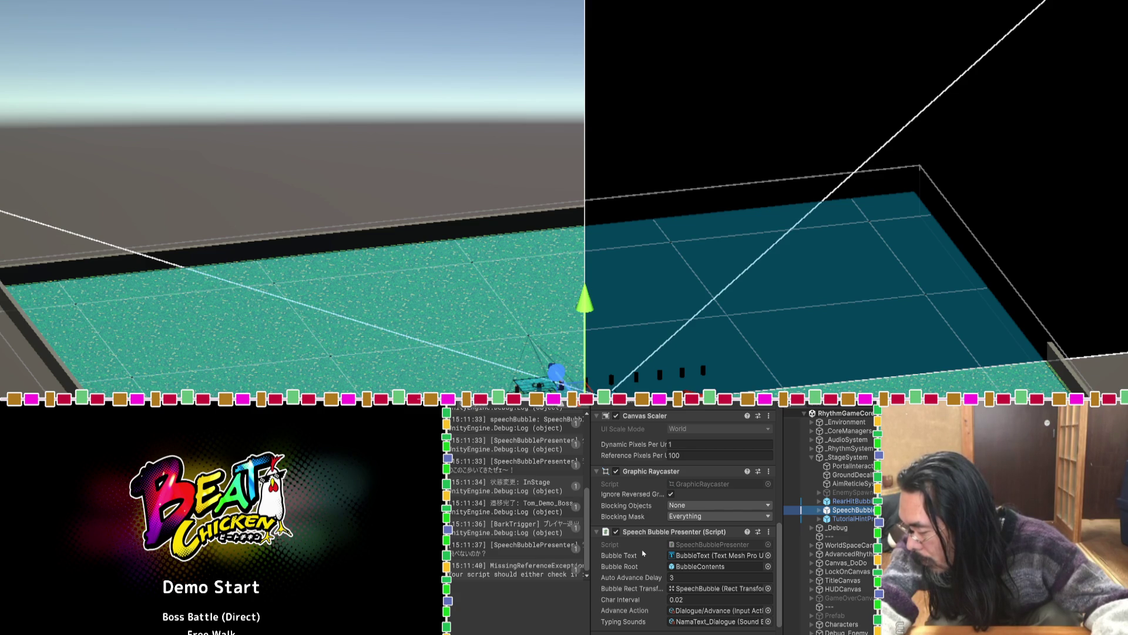
pyautogui.scroll(-1, 643, 553)
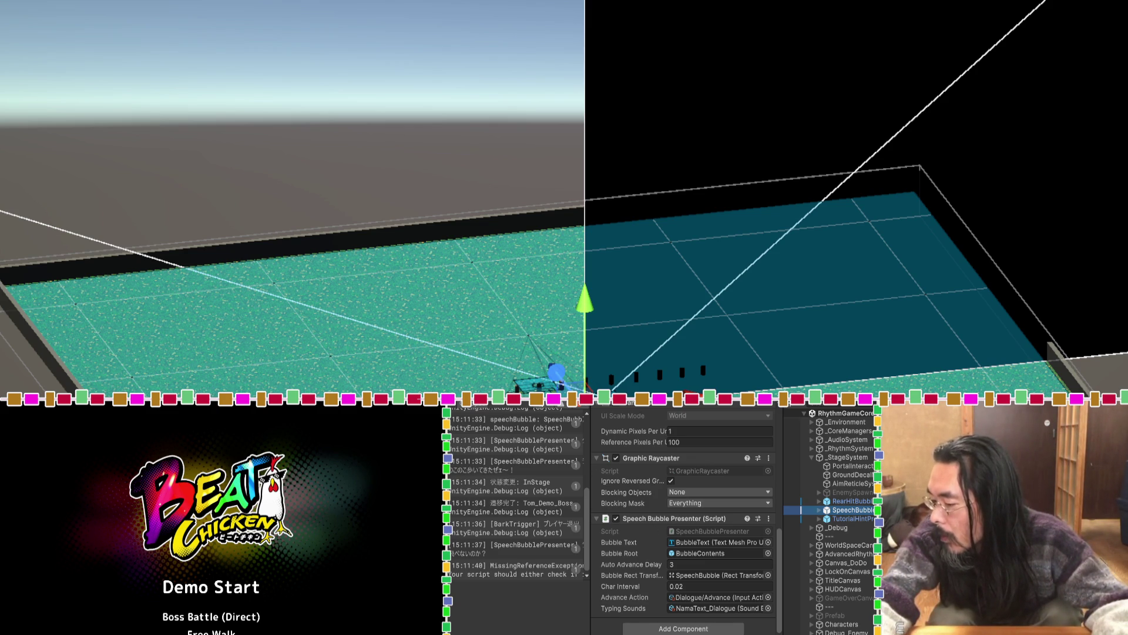
# Briefly check TutorialHintPresenter, return to SpeechBubble, and move over to Claude.
pyautogui.click(851, 512)
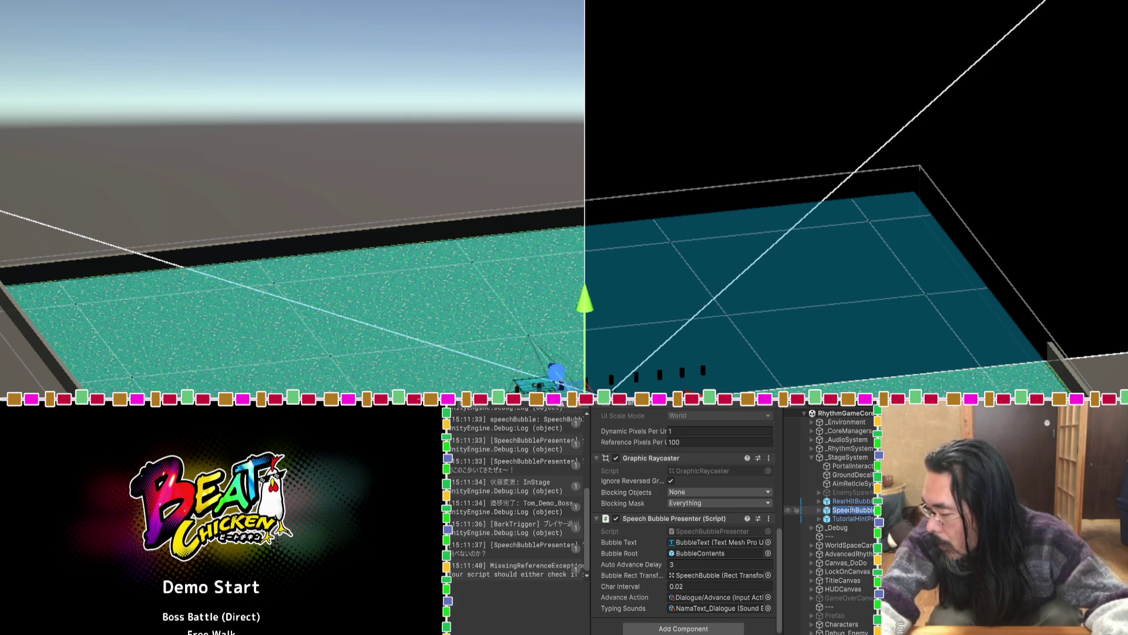
pyautogui.click(848, 518)
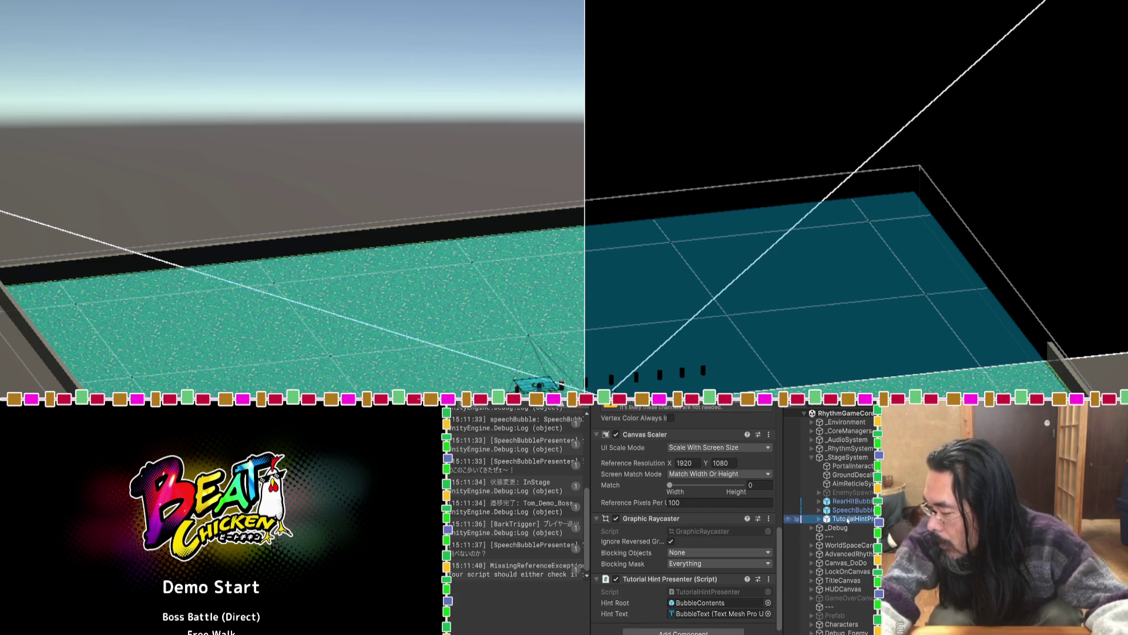
pyautogui.click(847, 510)
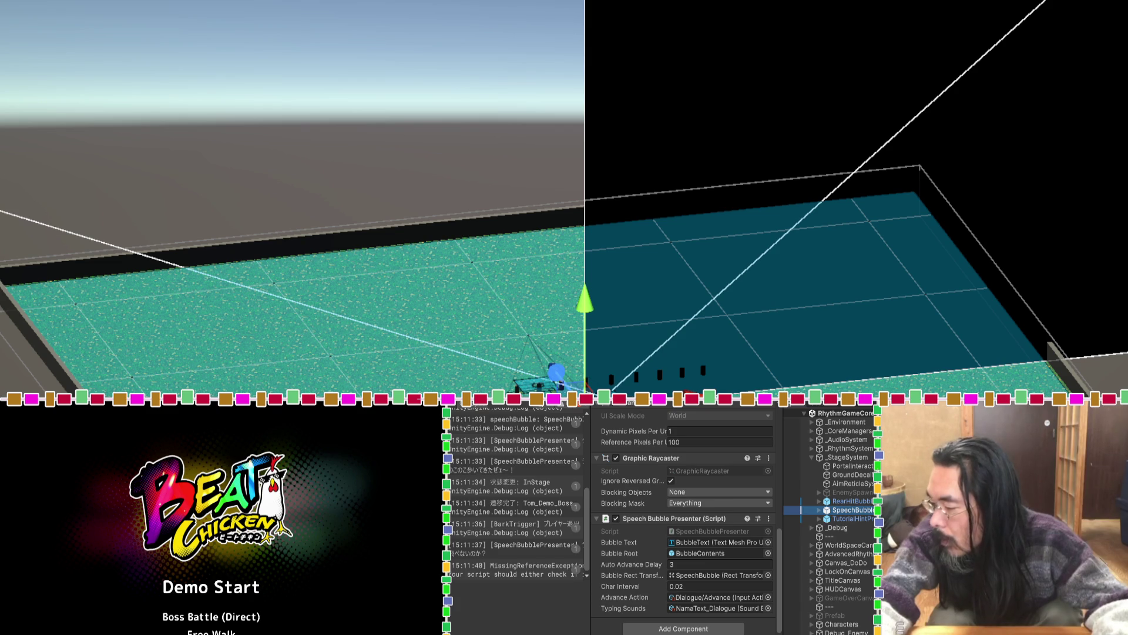
pyautogui.hotkey('alt', 'Tab')
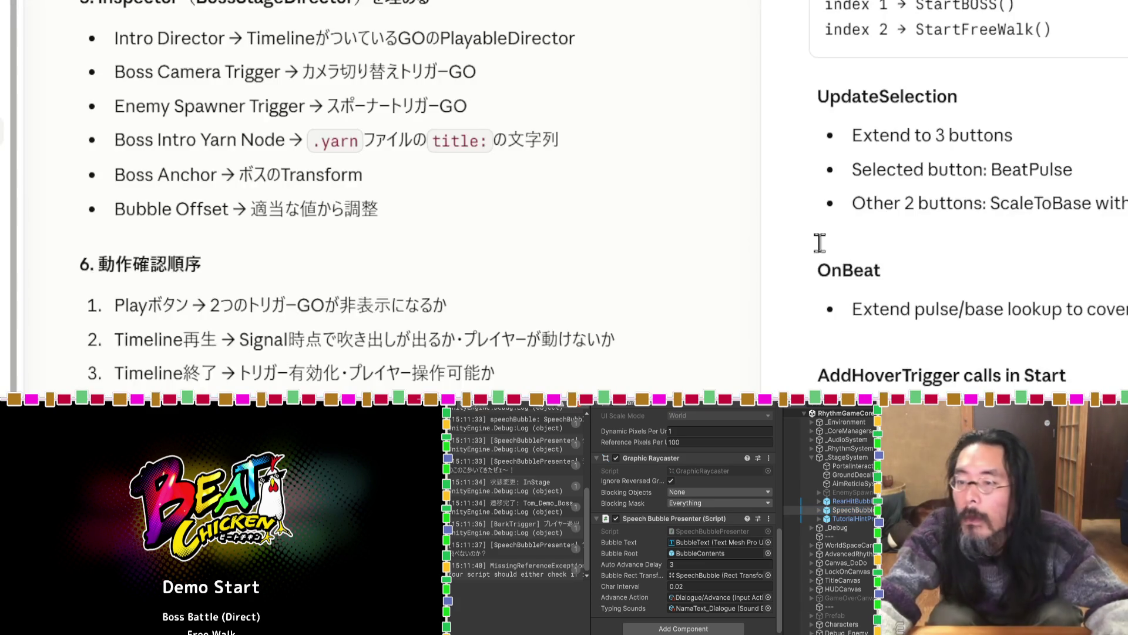
# Skim the chat, then widen the conversation by hiding the sidebar and moving the pane divider.
pyautogui.scroll(5, 542, 317)
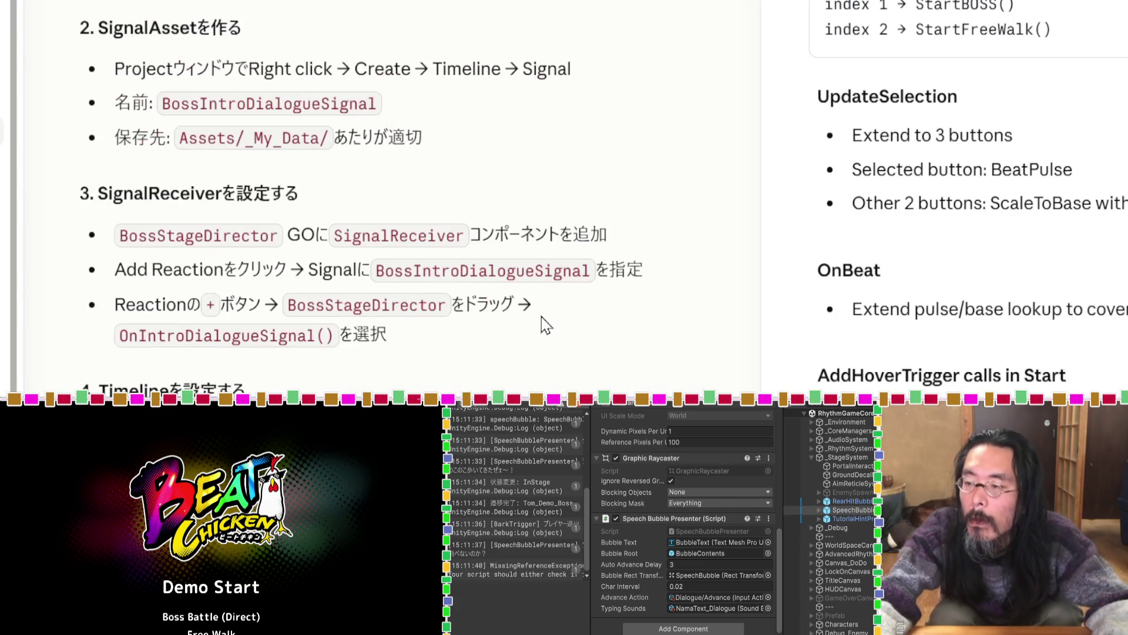
pyautogui.scroll(5, 541, 316)
pyautogui.scroll(-10, 541, 316)
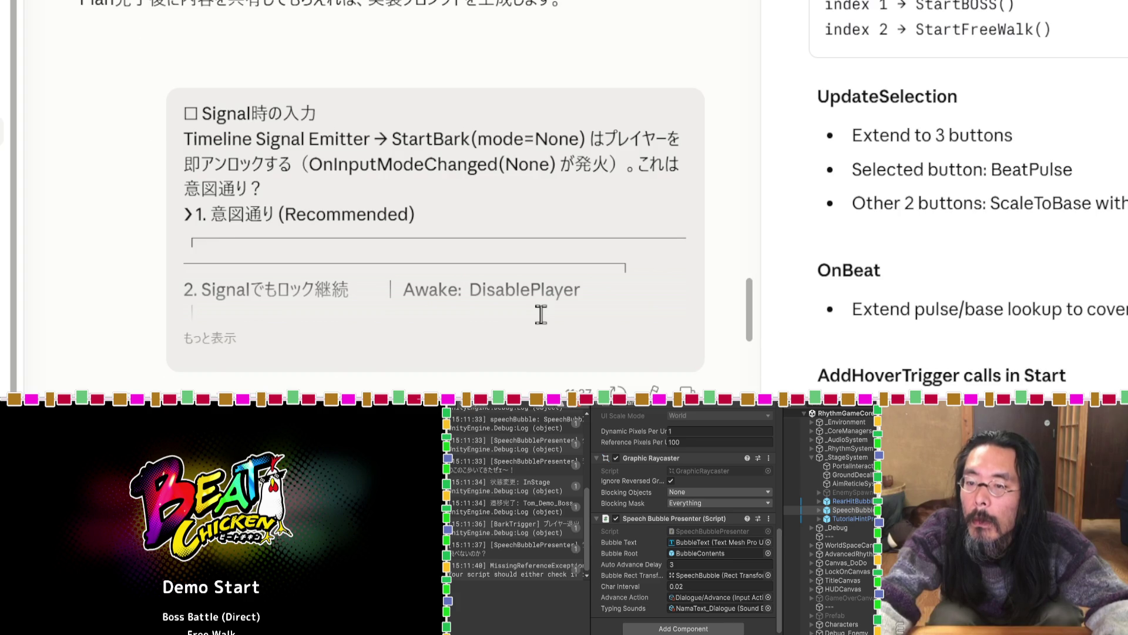
pyautogui.scroll(-10, 541, 317)
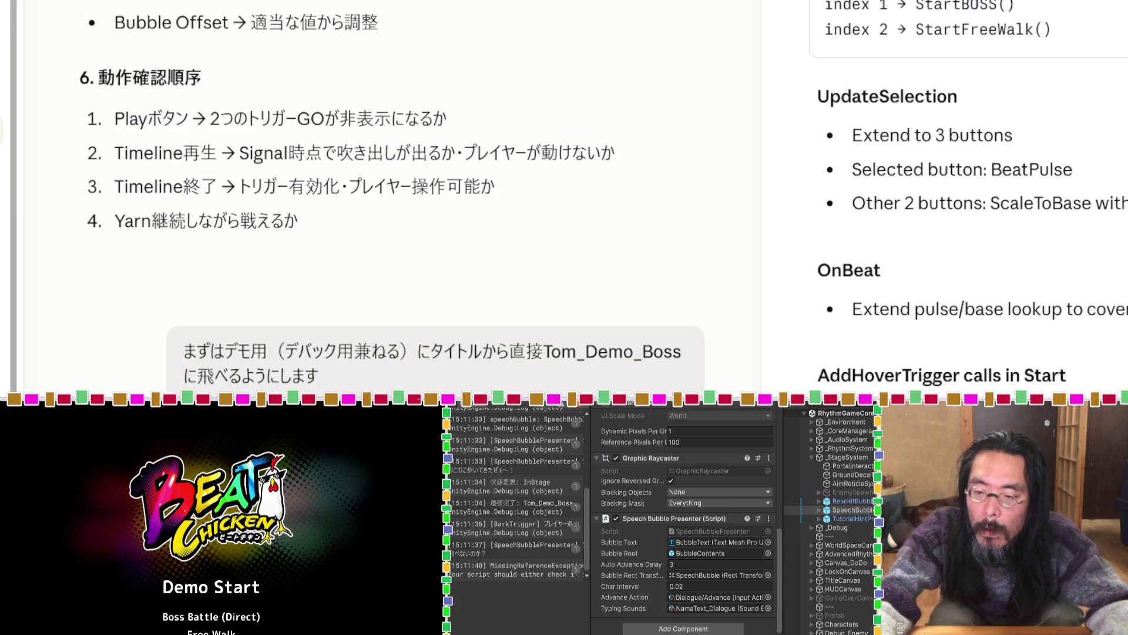
pyautogui.scroll(-10, 388, 199)
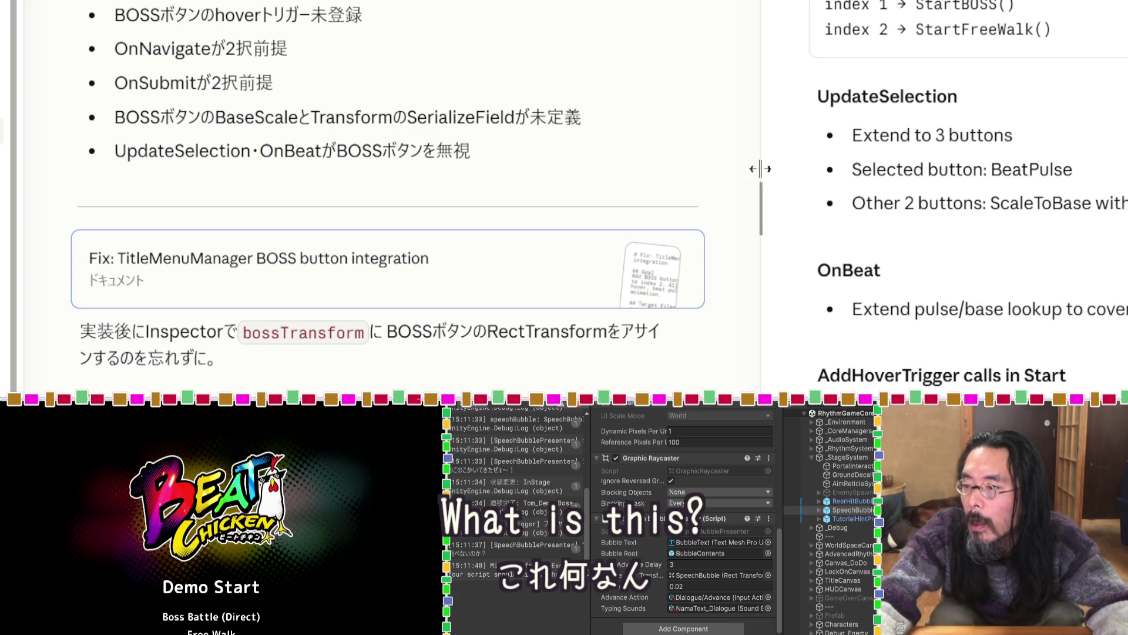
pyautogui.moveTo(761, 168); pyautogui.dragTo(938, 169)
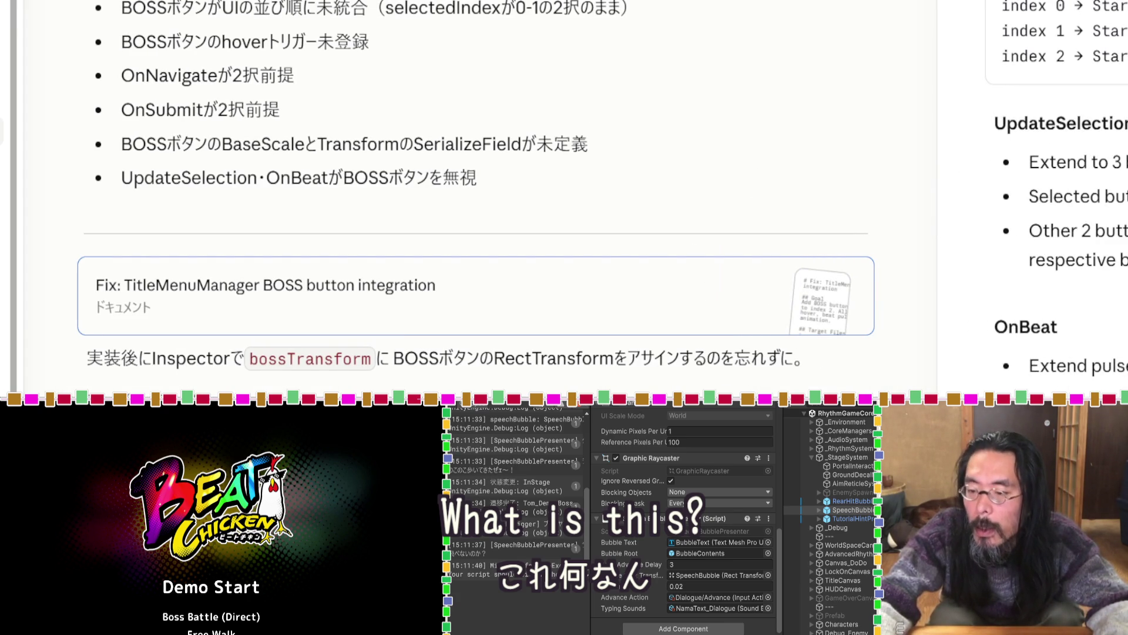
pyautogui.click(13, 181)
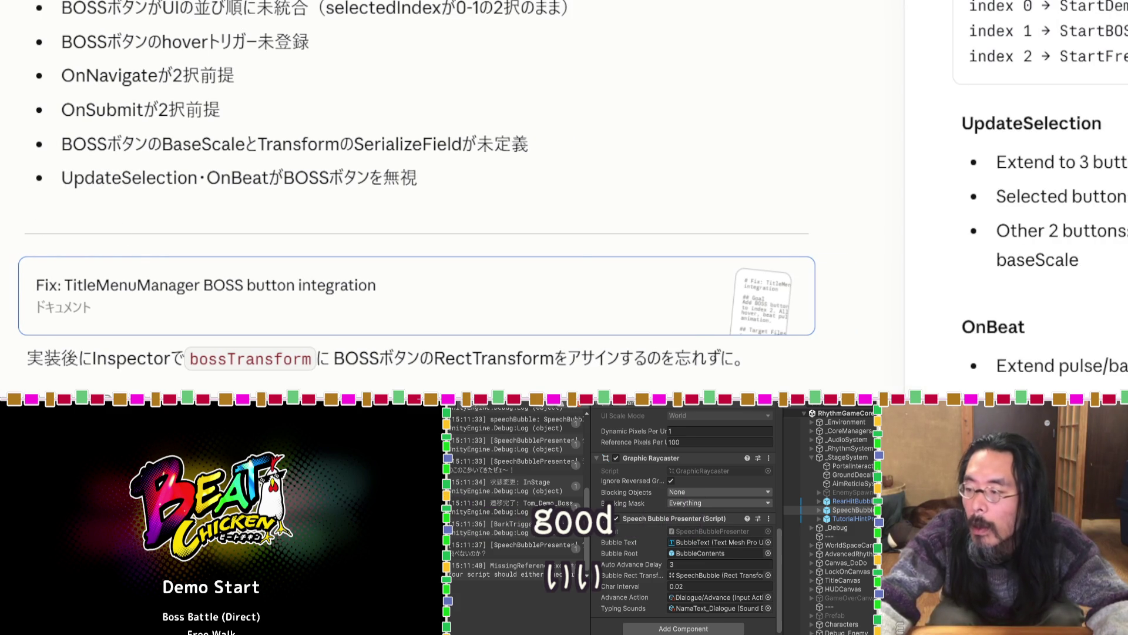
pyautogui.moveTo(895, 244); pyautogui.dragTo(800, 238)
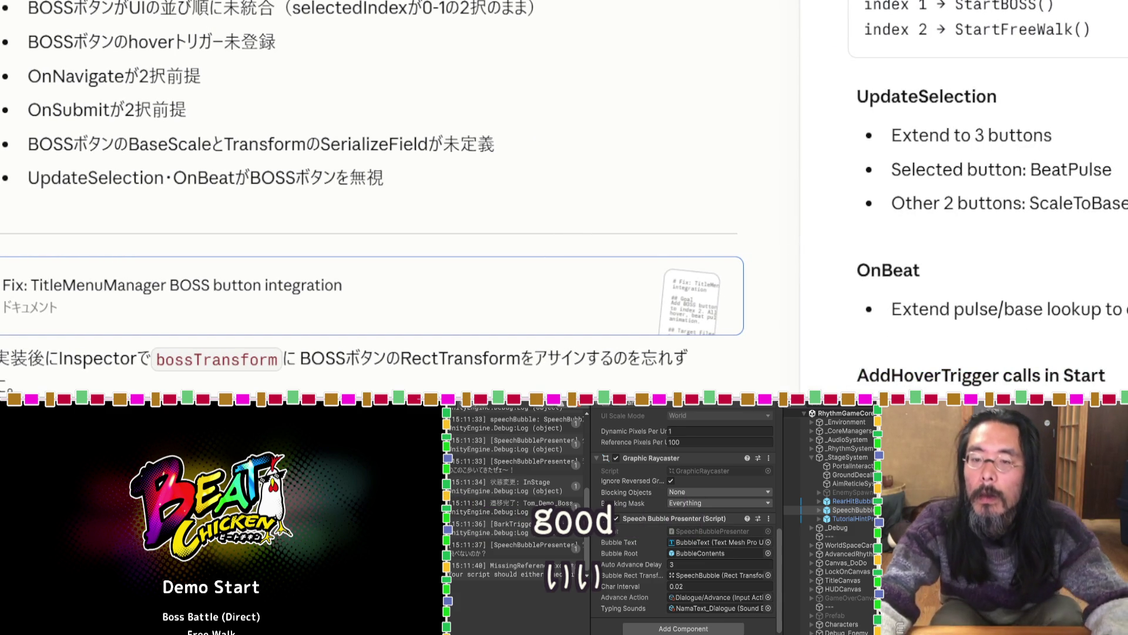
# Read through the boss intro setup steps and checklist in the widened conversation.
pyautogui.scroll(2, 941, 156)
pyautogui.scroll(-6, 940, 118)
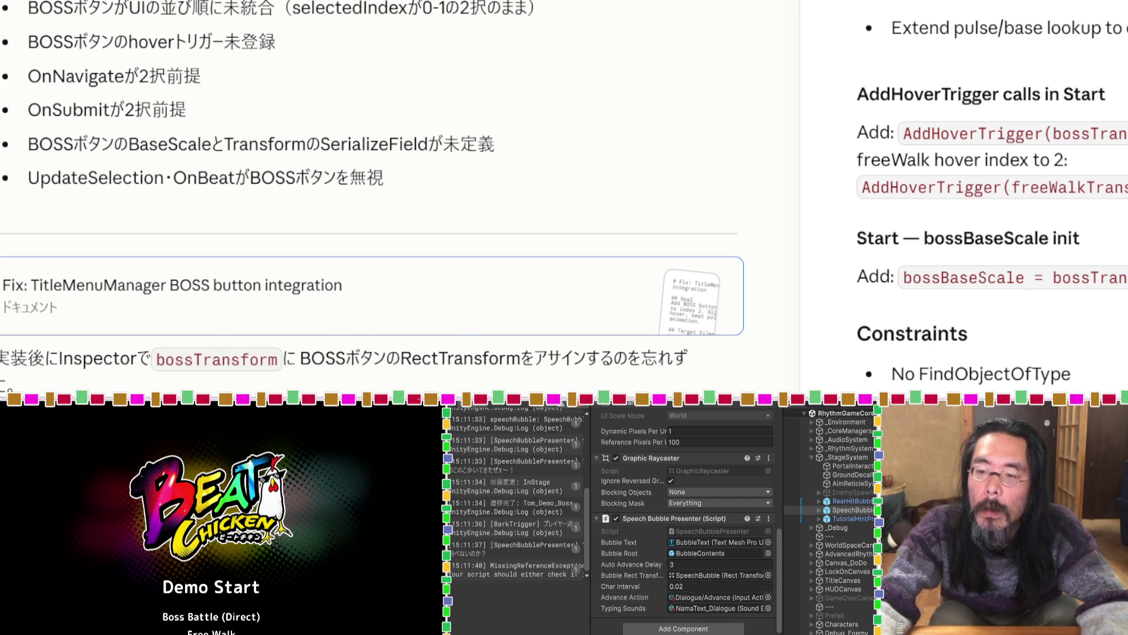
pyautogui.scroll(-5, 370, 194)
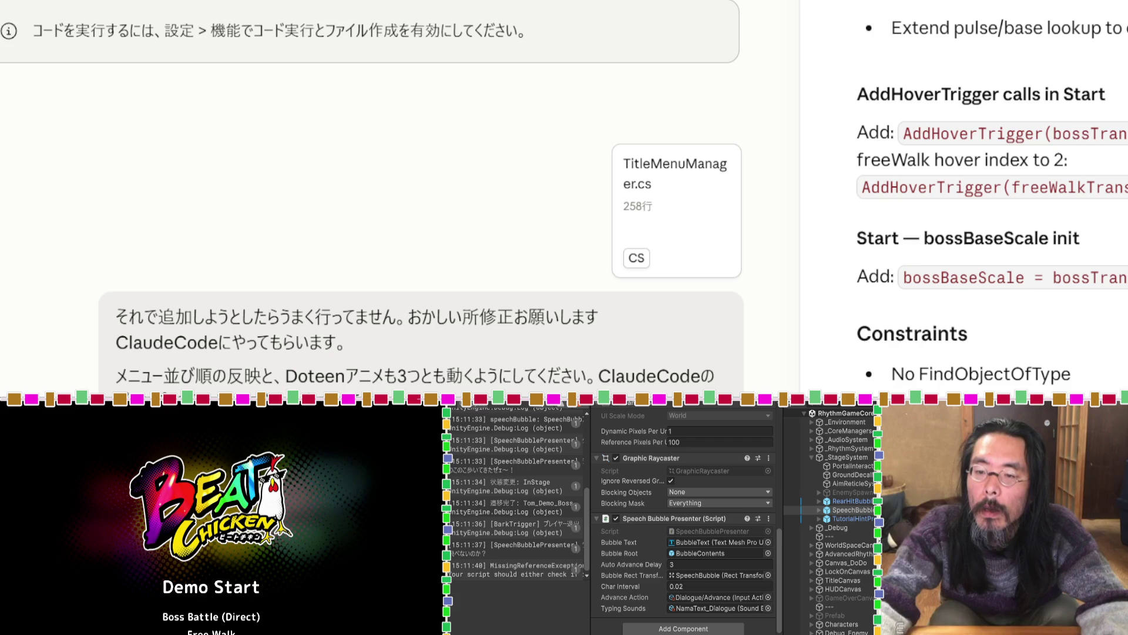
pyautogui.scroll(3, 370, 194)
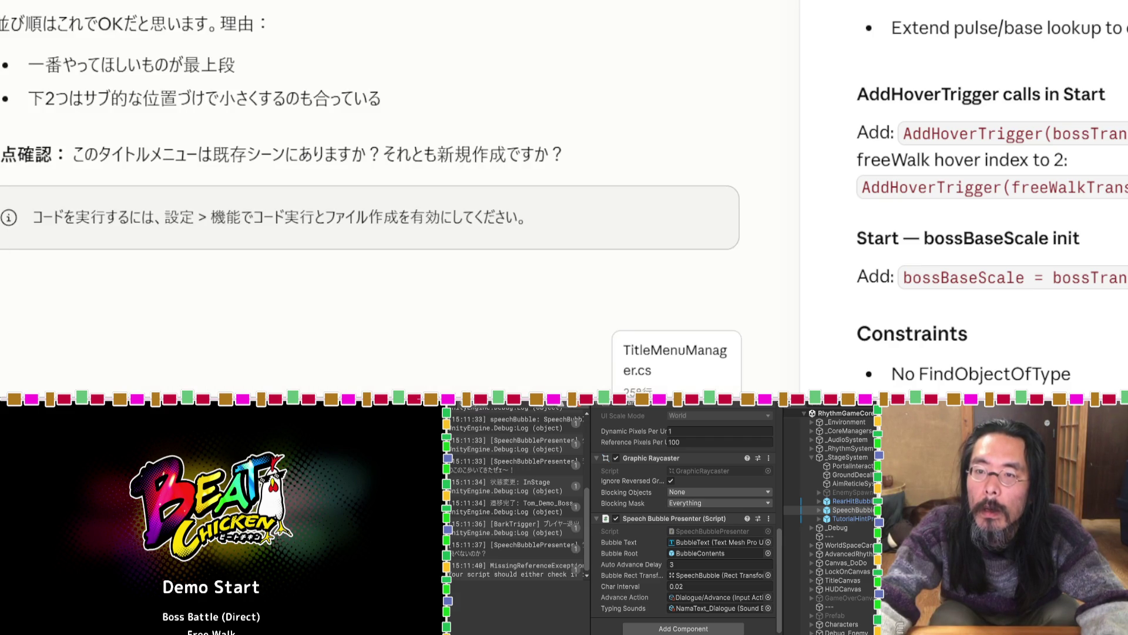
pyautogui.scroll(3, 371, 194)
pyautogui.scroll(5, 370, 194)
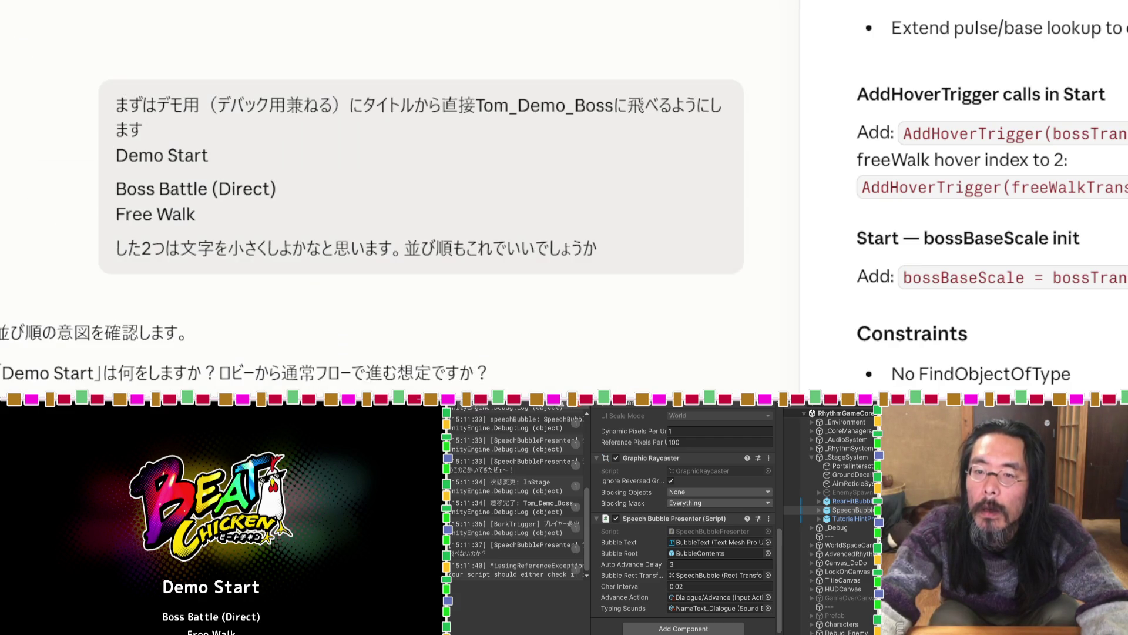
pyautogui.scroll(5, 370, 194)
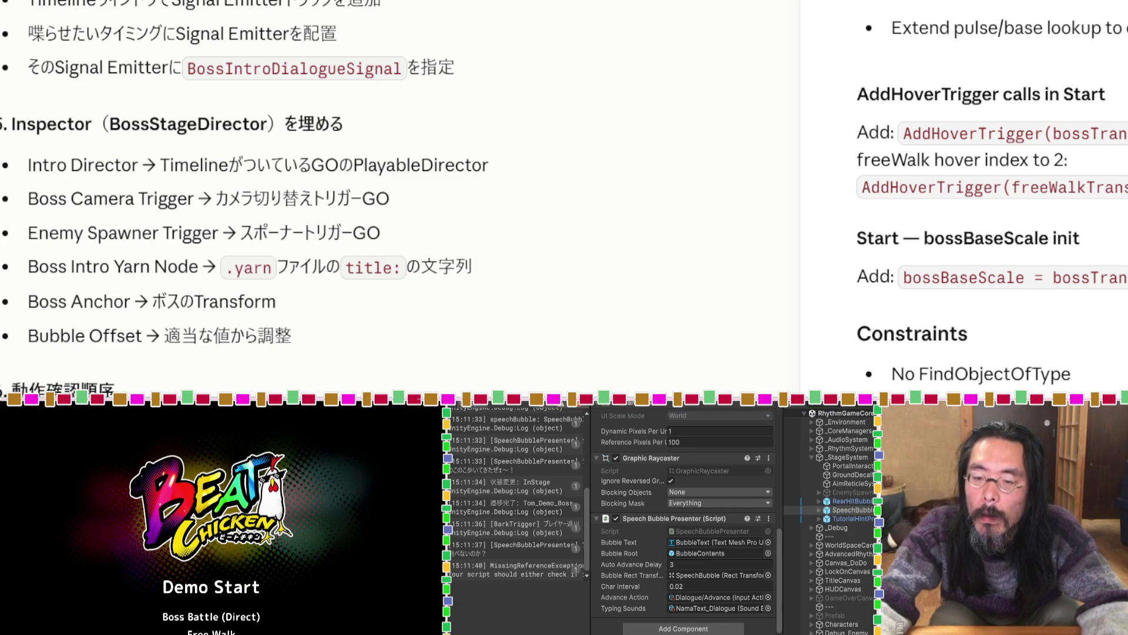
pyautogui.scroll(-6, 399, 193)
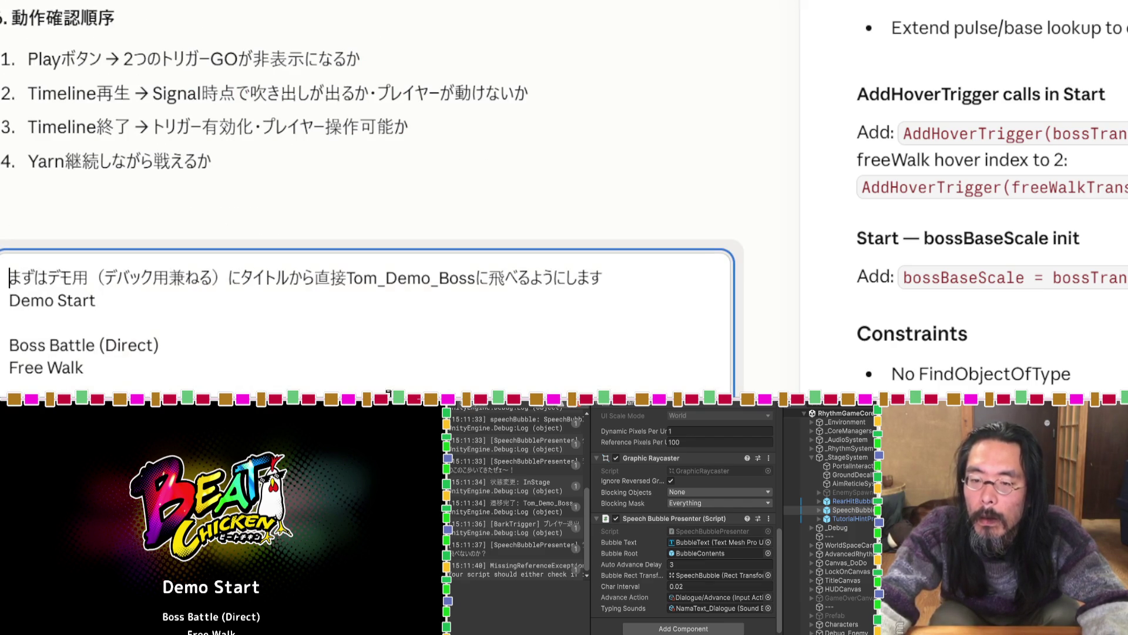
pyautogui.hotkey('ctrl', 'a')
pyautogui.write('SpeechBubble')
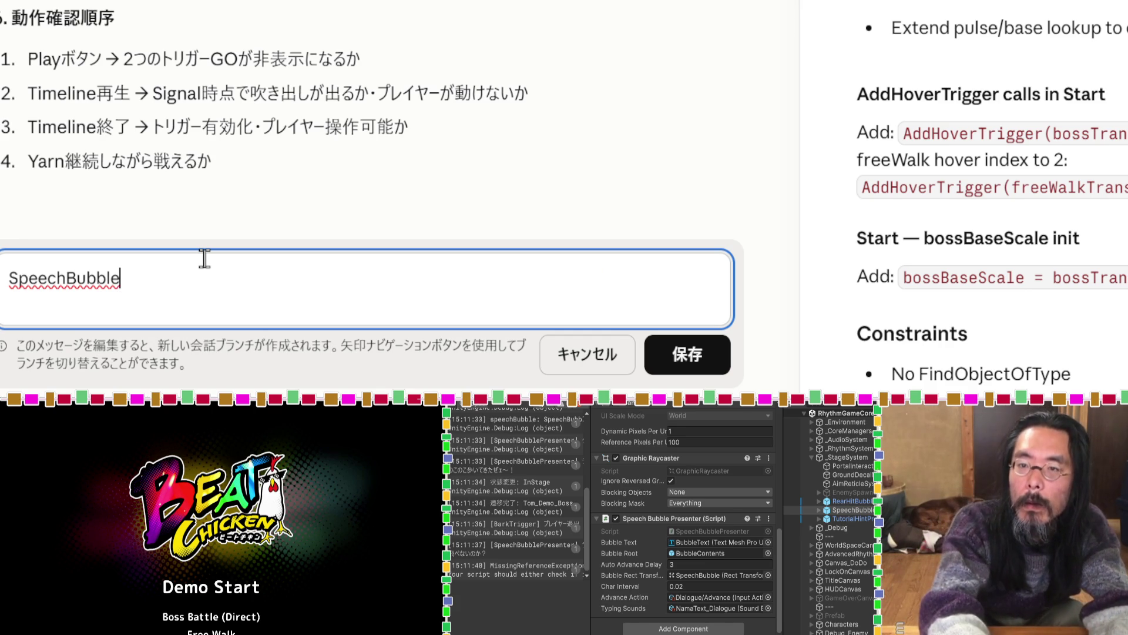
pyautogui.write('を')
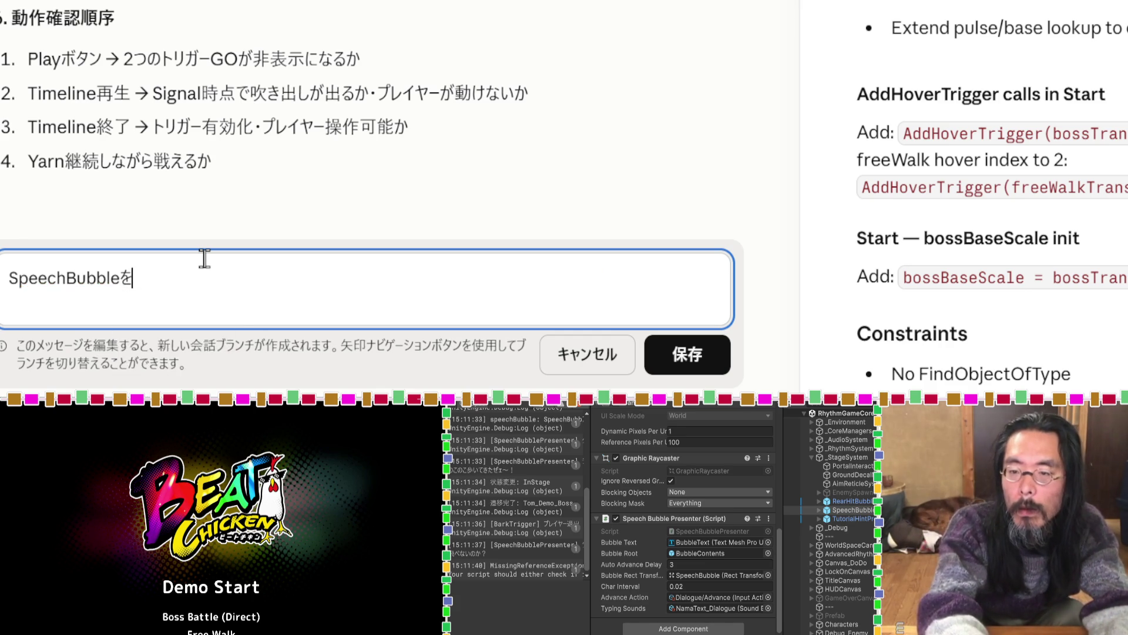
pyautogui.write('ぼすように')
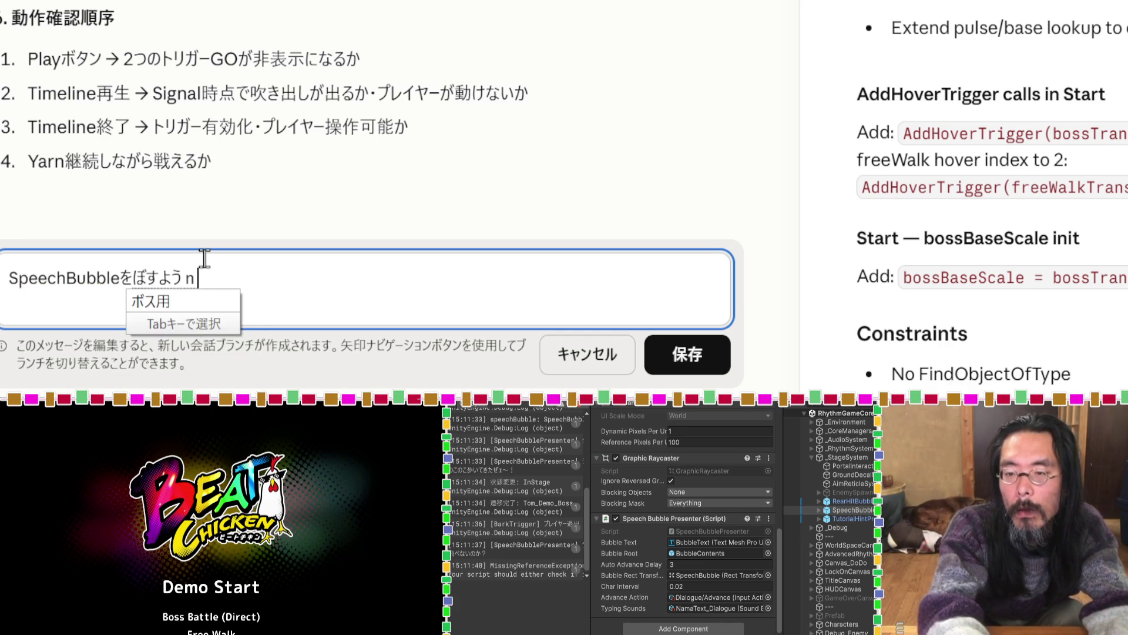
pyautogui.press('space')
pyautogui.write('もうひとつ')
pyautogui.press('space')
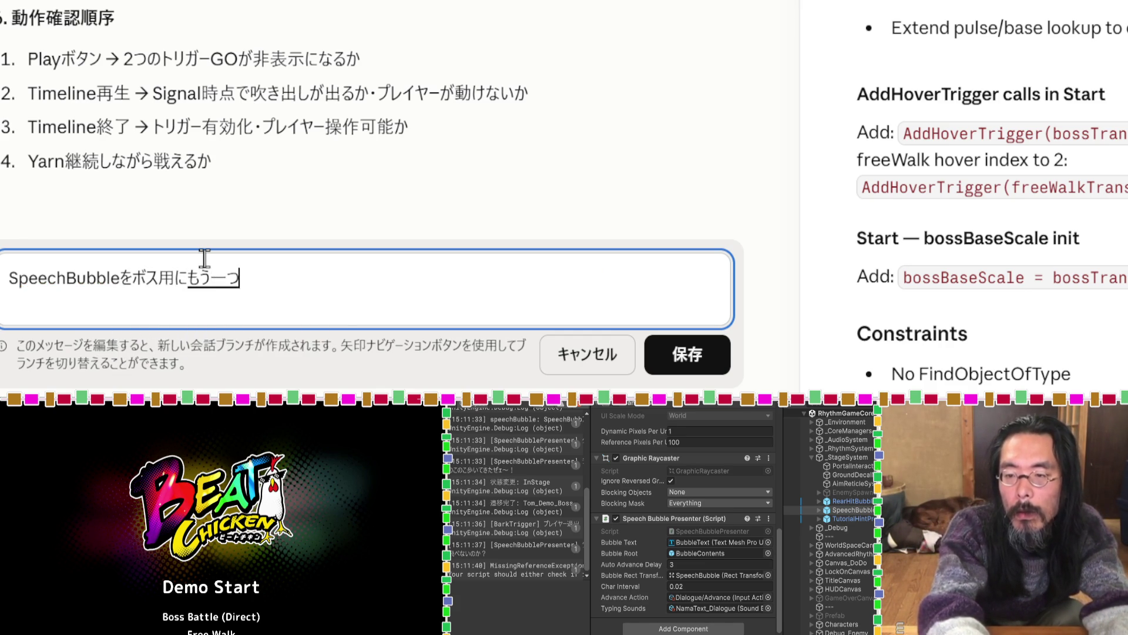
pyautogui.write('ようい')
pyautogui.press('space')
pyautogui.write('するので')
pyautogui.press('Return')
pyautogui.hotkey('ctrl', 'a')
pyautogui.press('BackSpace')
pyautogui.click(105, 235)
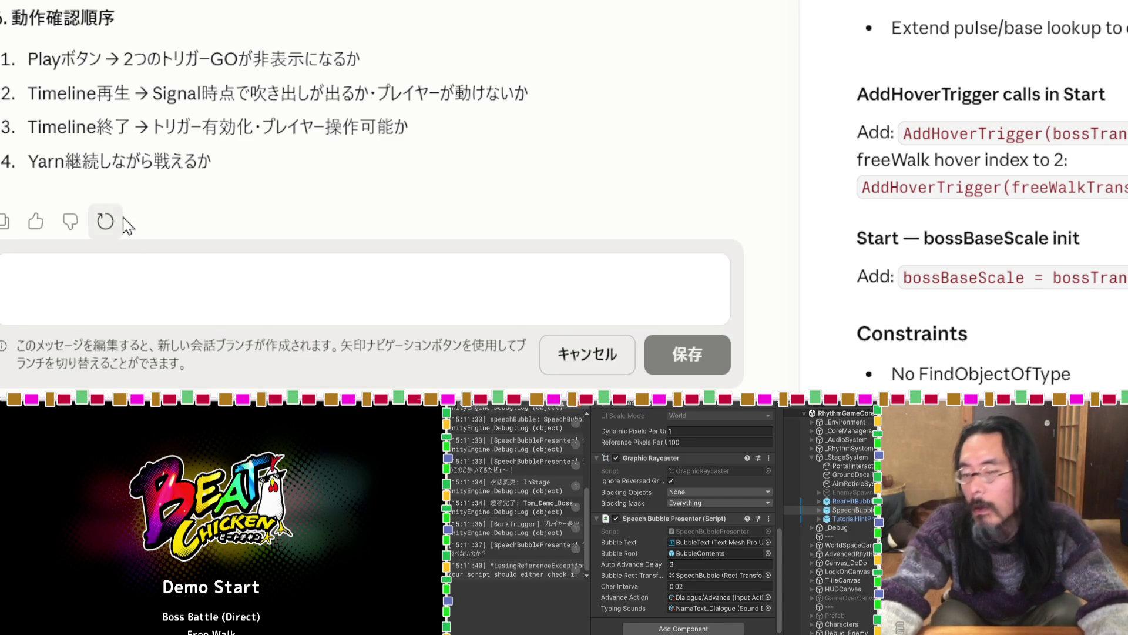
pyautogui.click(587, 355)
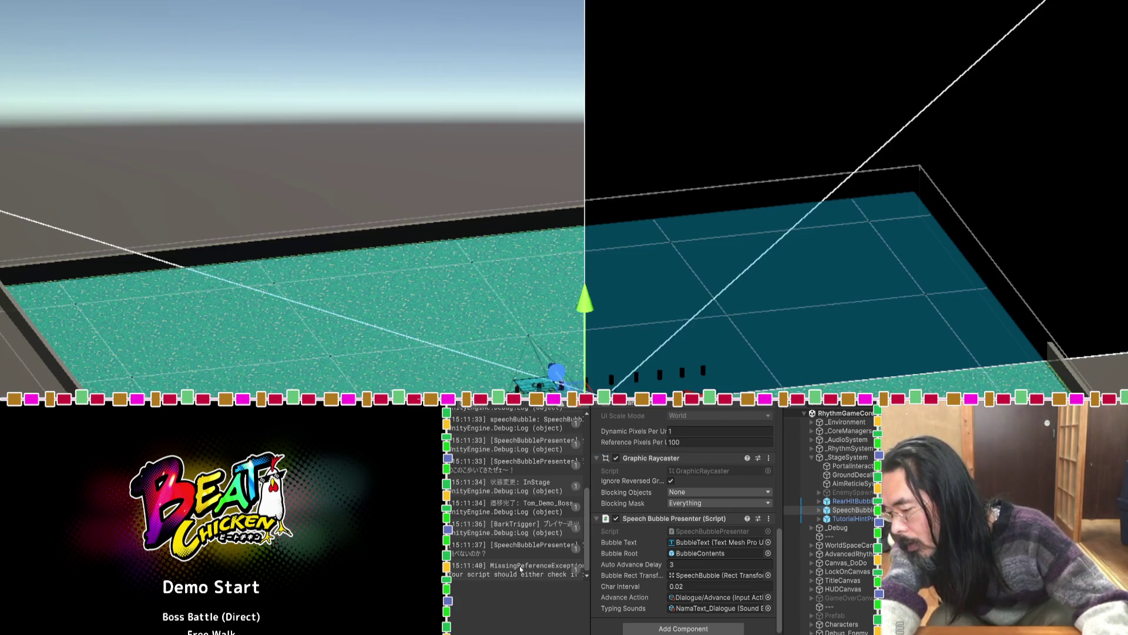
pyautogui.click(520, 570)
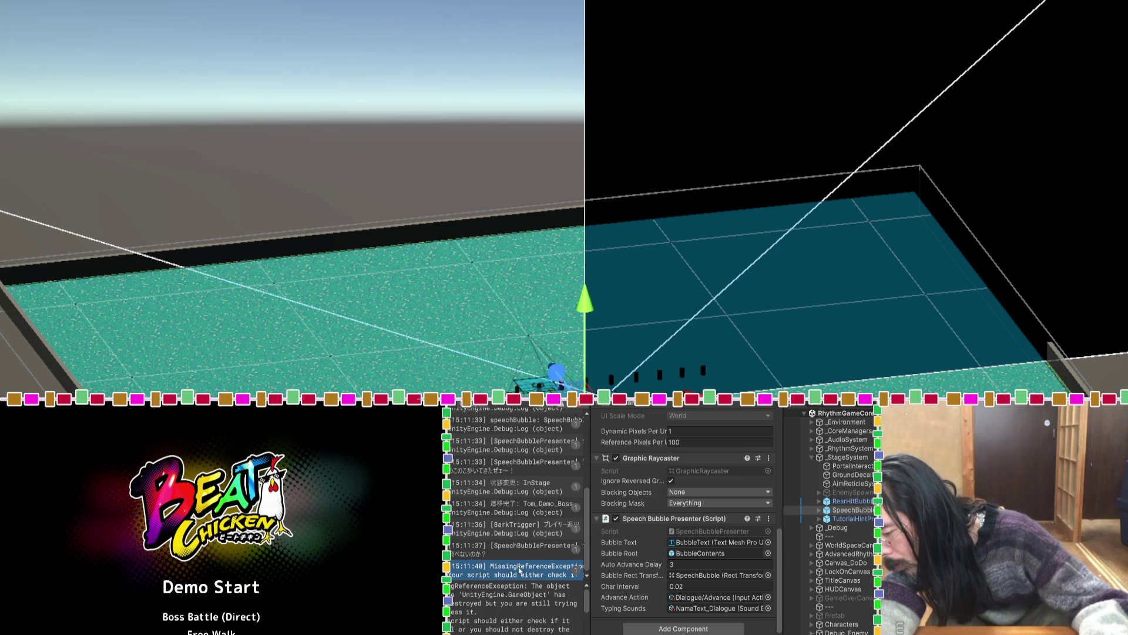
# Select SpeechBubble and look through the MissingReferenceException stack trace in the Console.
pyautogui.click(850, 511)
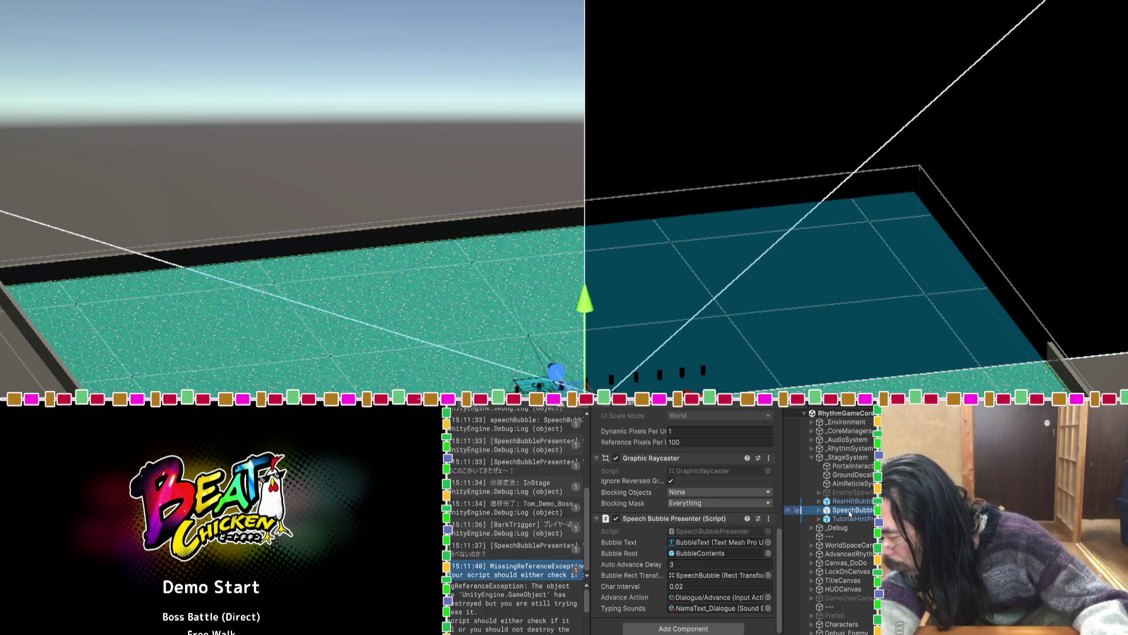
pyautogui.scroll(3, 611, 536)
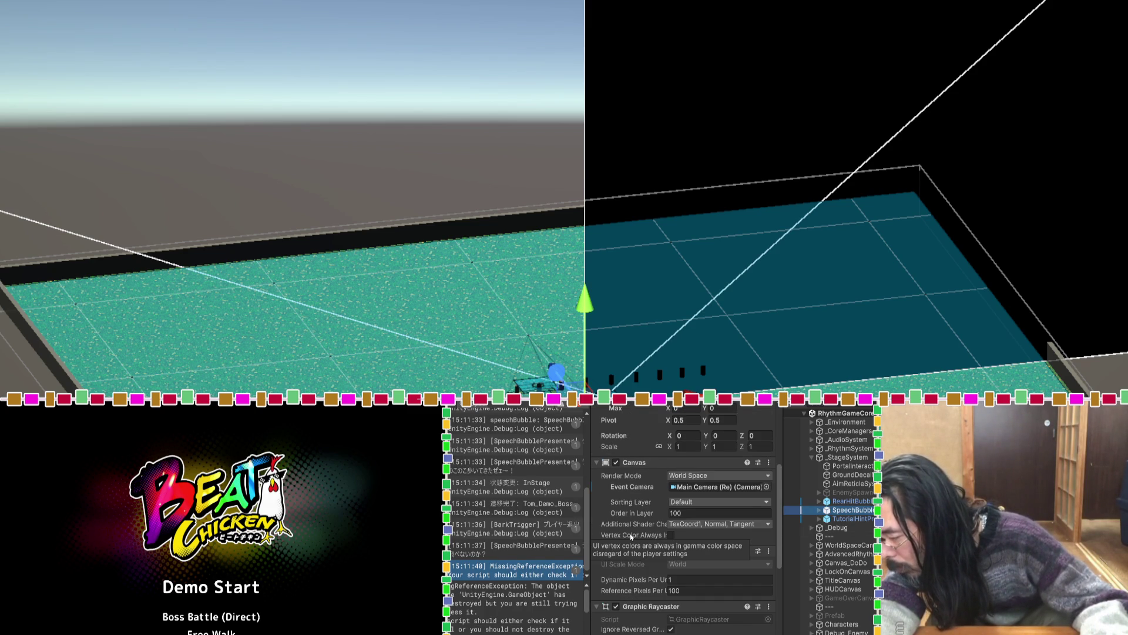
pyautogui.scroll(-3, 623, 534)
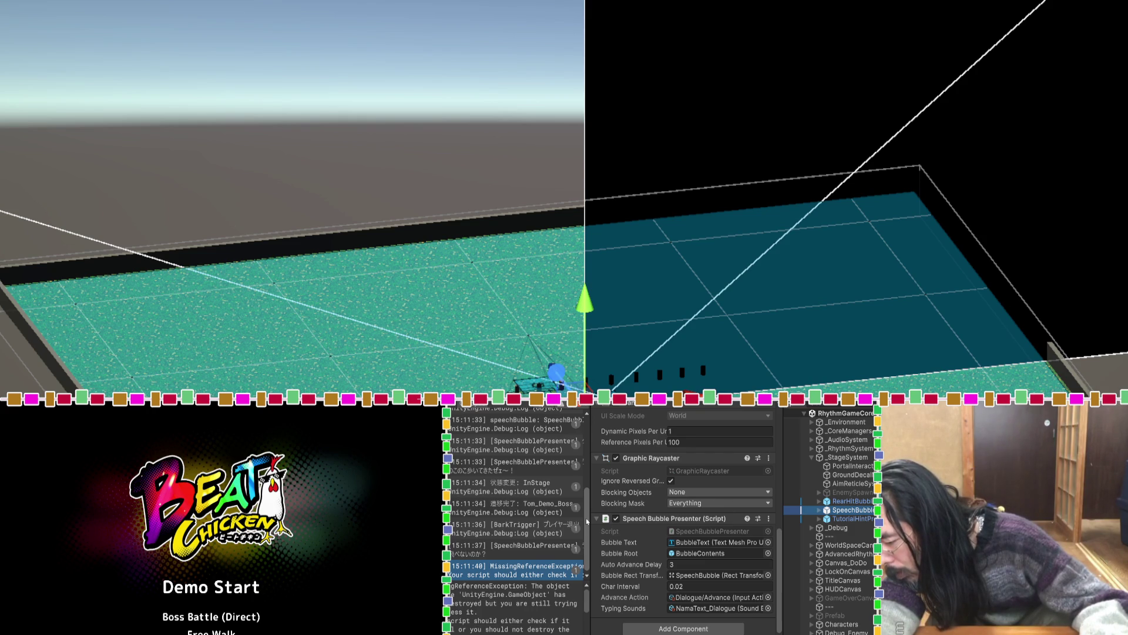
pyautogui.scroll(-5, 503, 600)
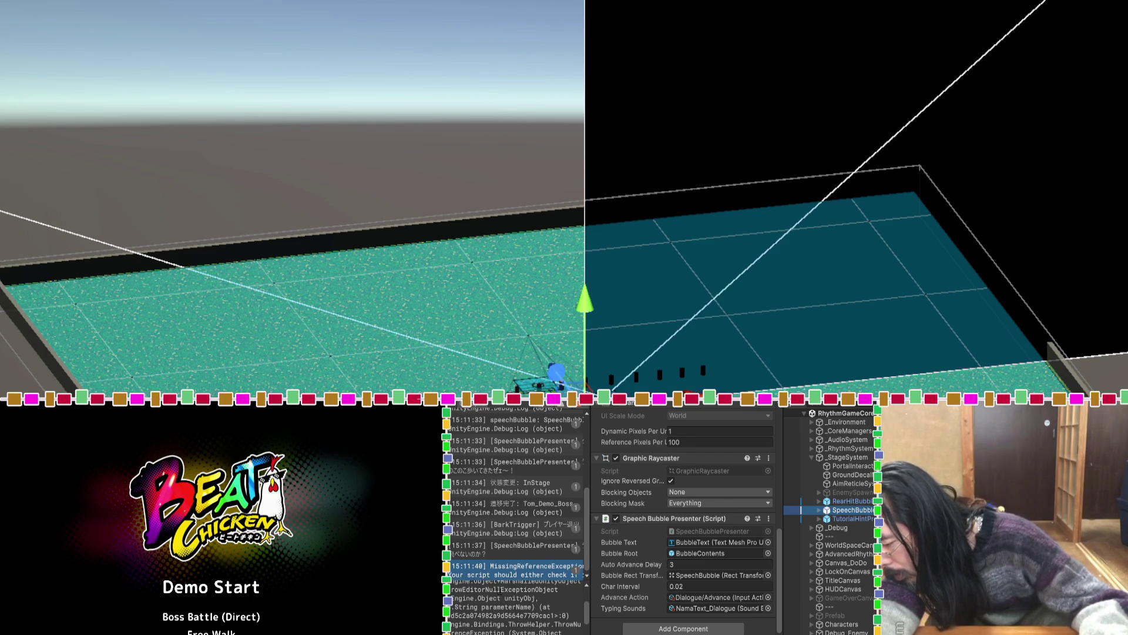
pyautogui.scroll(-4, 500, 589)
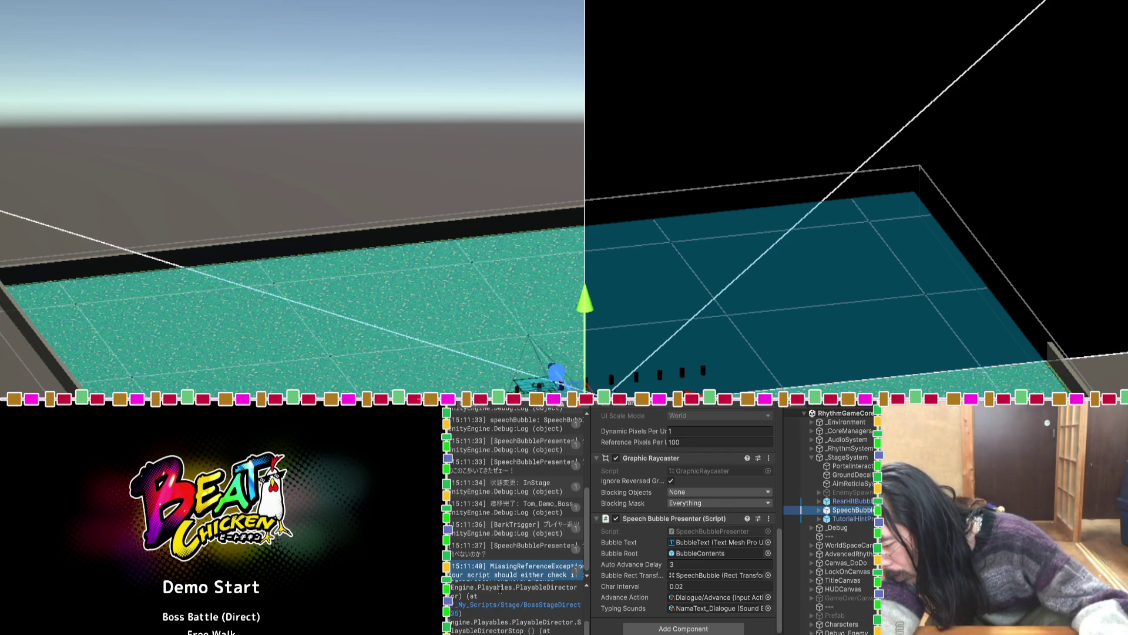
pyautogui.click(501, 574)
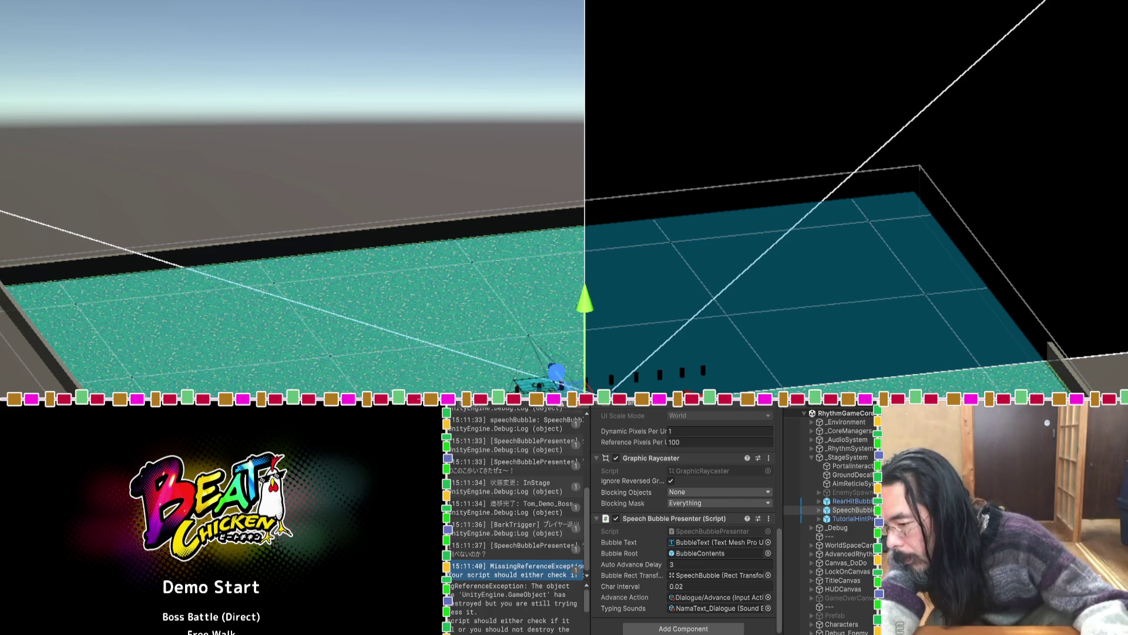
# Clear the Console's old messages and duplicate the SpeechBubble object.
pyautogui.click(455, 405)
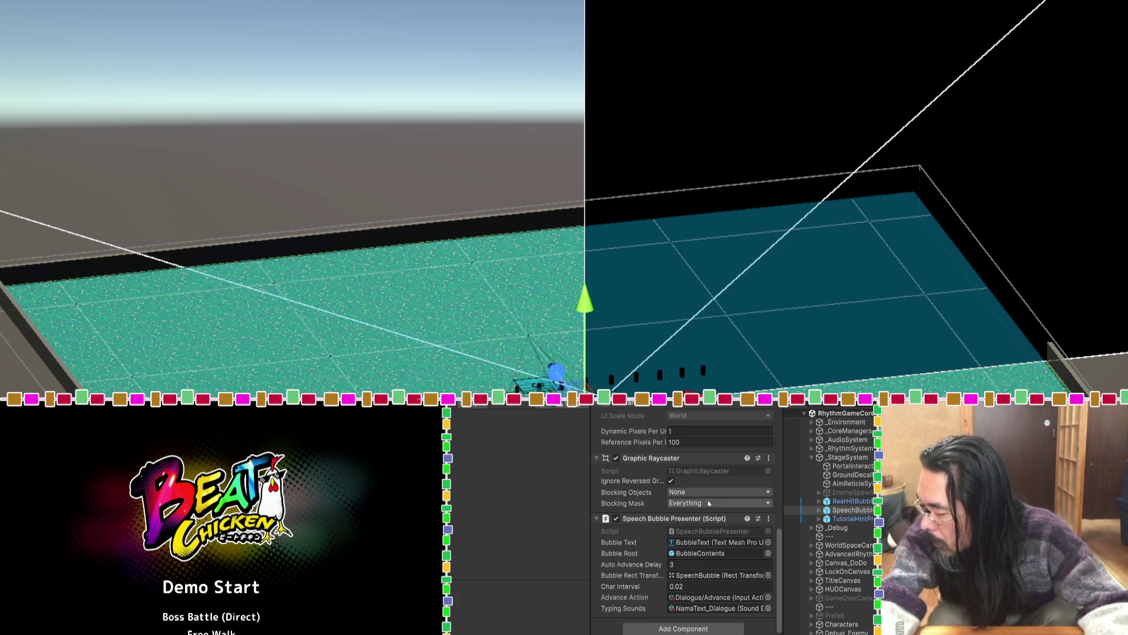
pyautogui.click(827, 511)
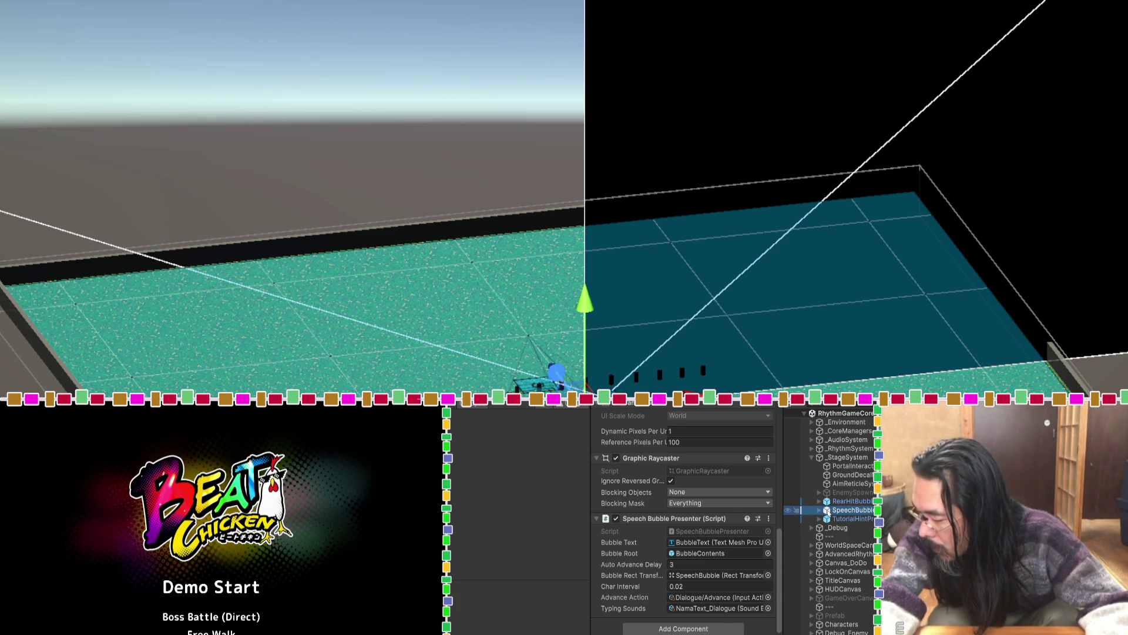
pyautogui.hotkey('ctrl', 'd')
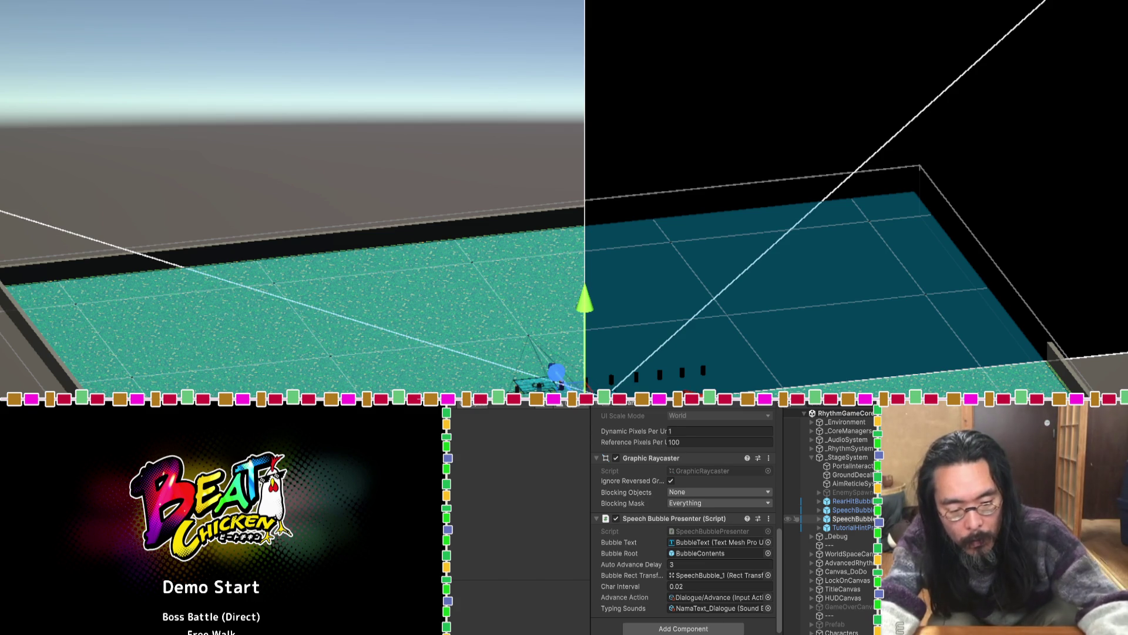
# Rename the copy SpeechBubble_Boss and expand it through BubbleContents to BubbleImage.
pyautogui.click(852, 527)
pyautogui.click(840, 509)
pyautogui.click(826, 519)
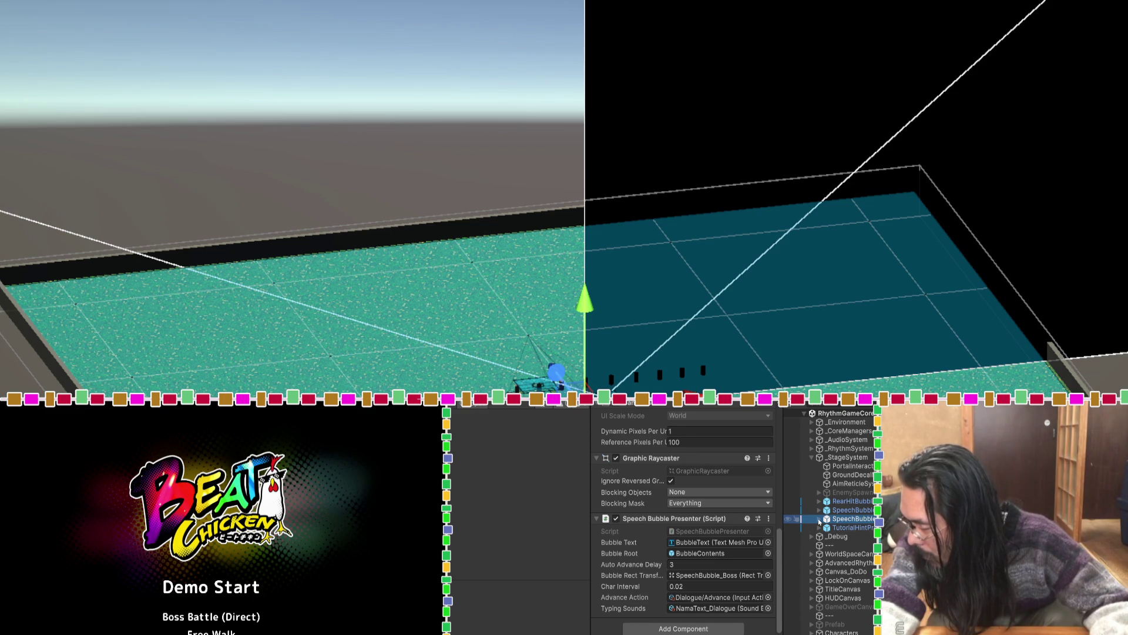
pyautogui.click(819, 519)
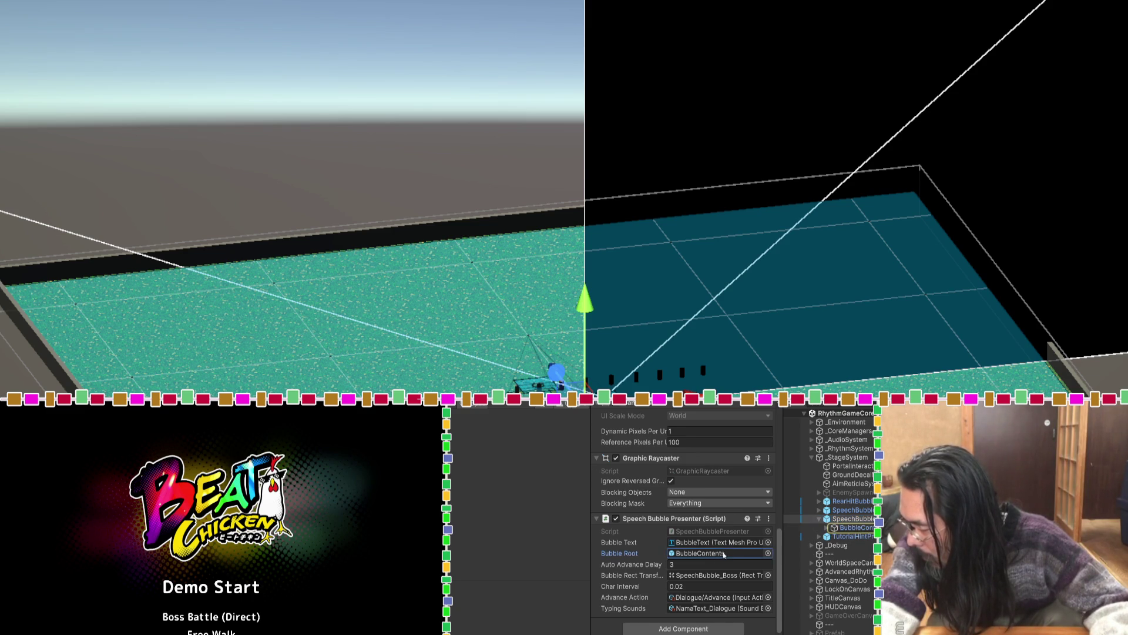
pyautogui.click(826, 527)
pyautogui.click(857, 536)
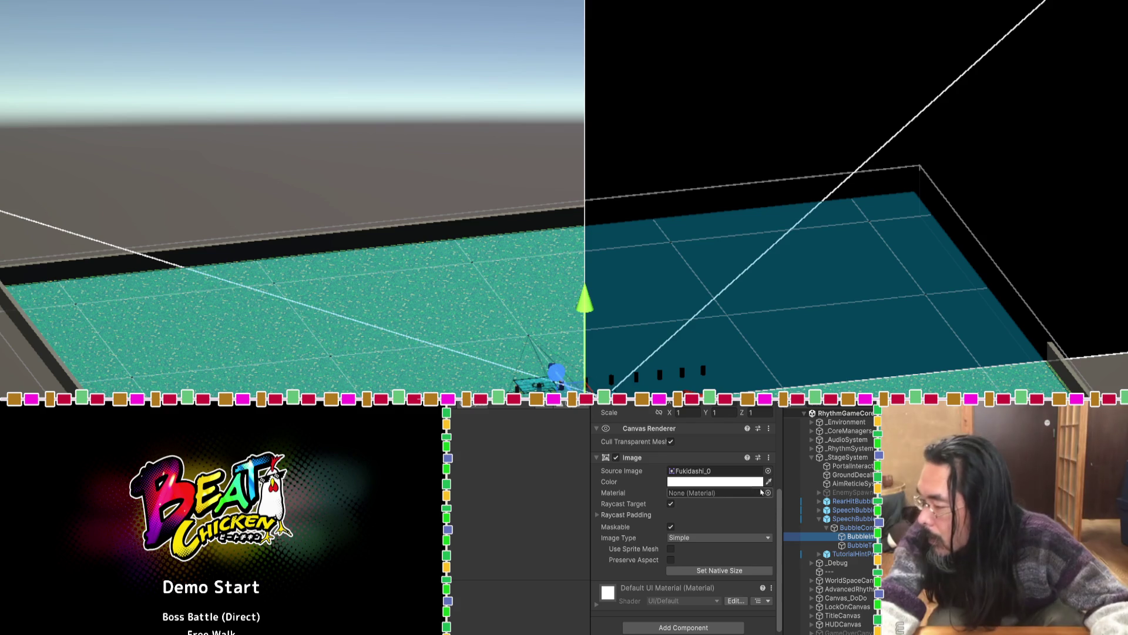
pyautogui.click(747, 457)
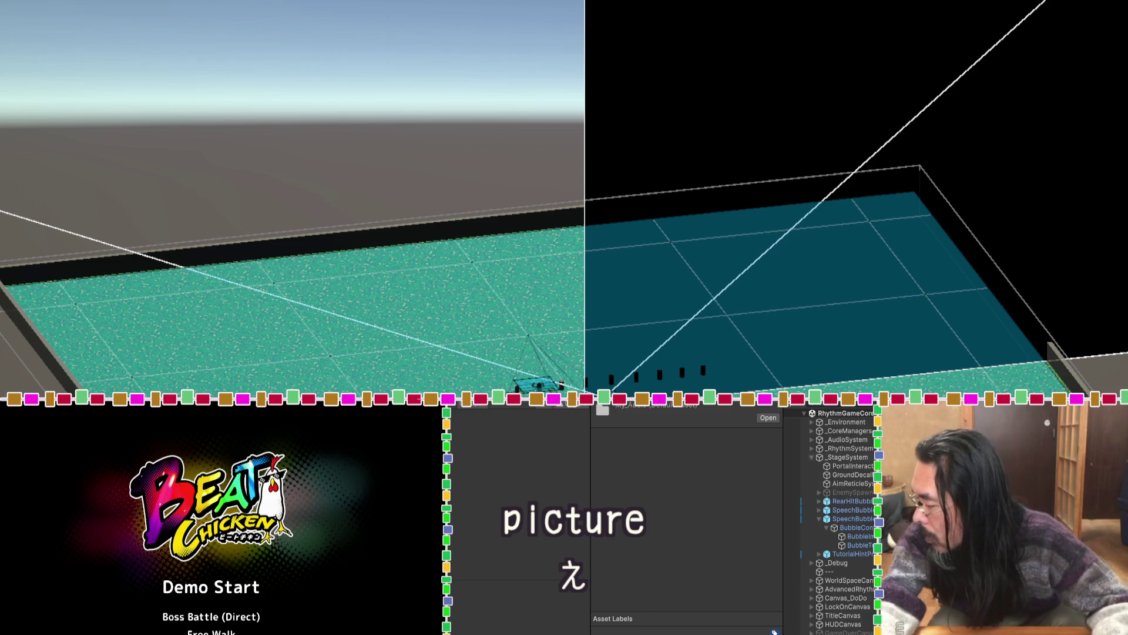
# Select the boss bubble's BubbleImage and jump to its Fukidashi_0 source sprite asset.
pyautogui.click(872, 536)
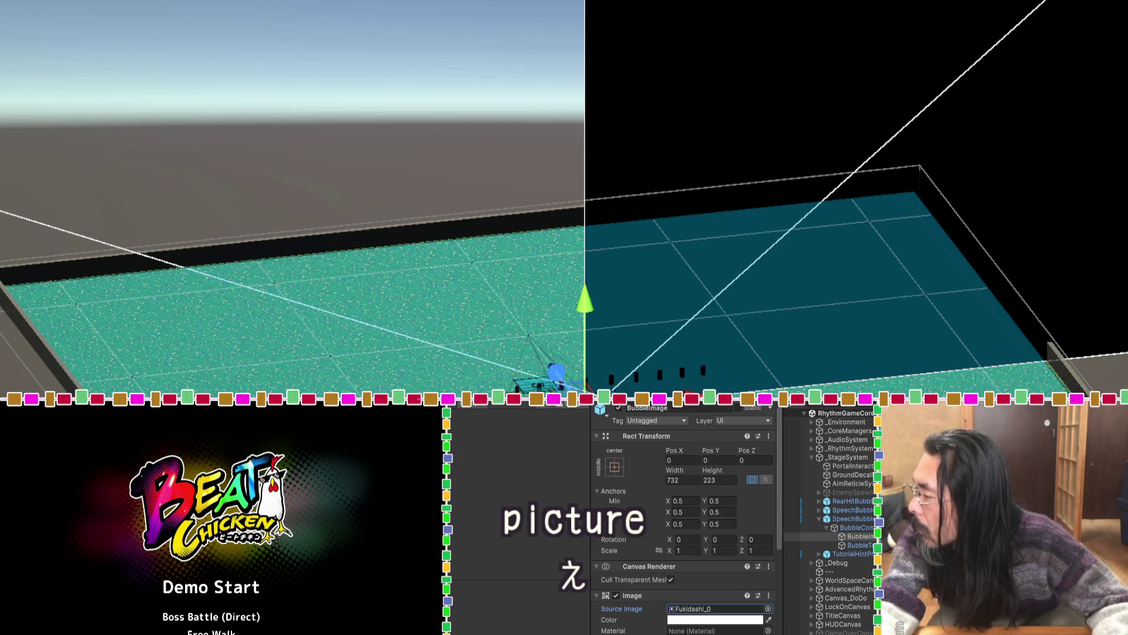
pyautogui.doubleClick(717, 608)
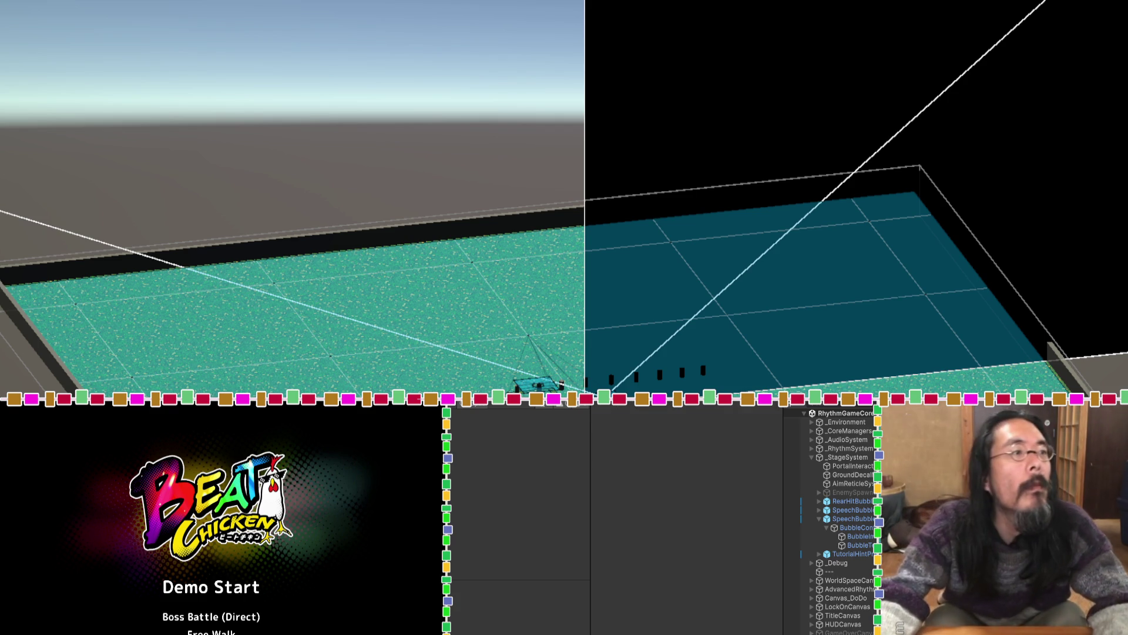
# Begin a ChatGPT message about hiding part of Unity's Project window.
pyautogui.hotkey('alt', 'Tab')
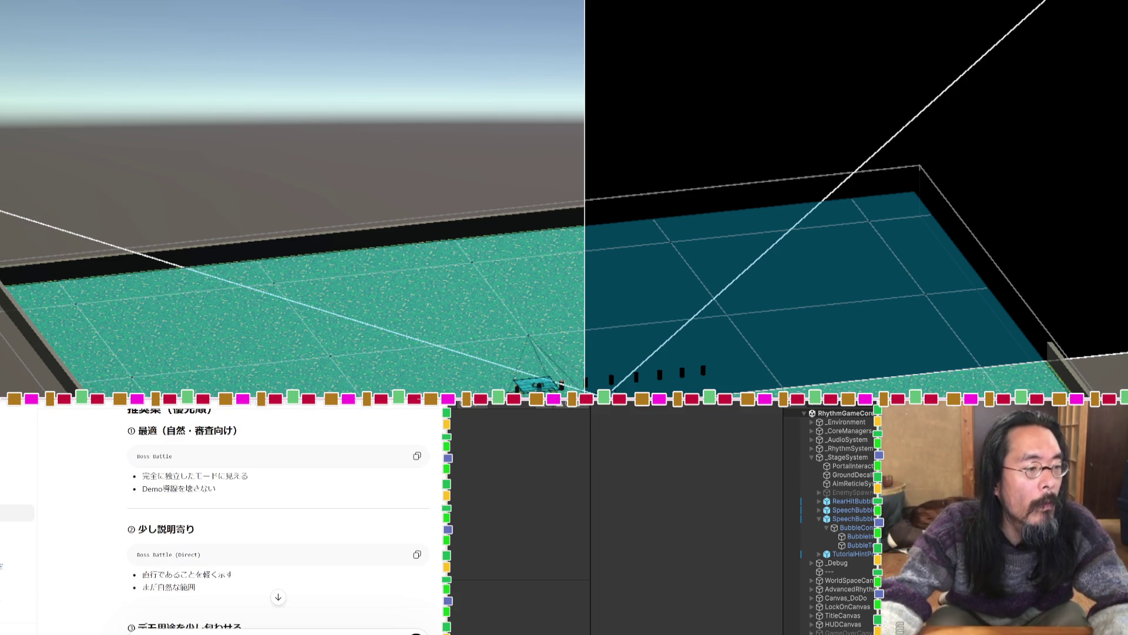
pyautogui.write('unity')
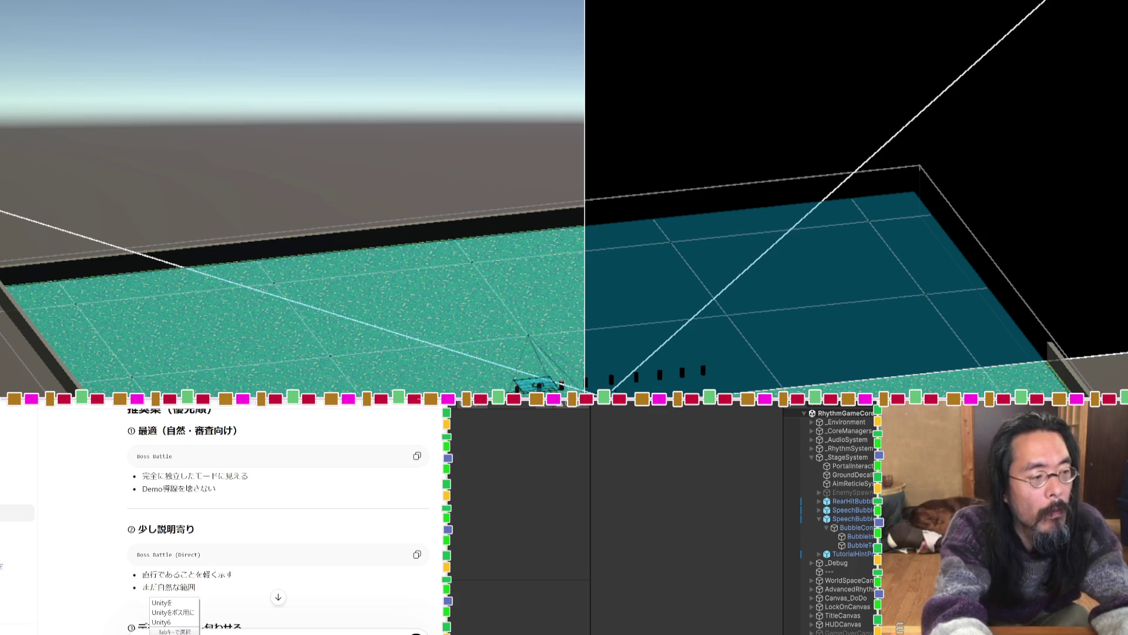
pyautogui.press('Return')
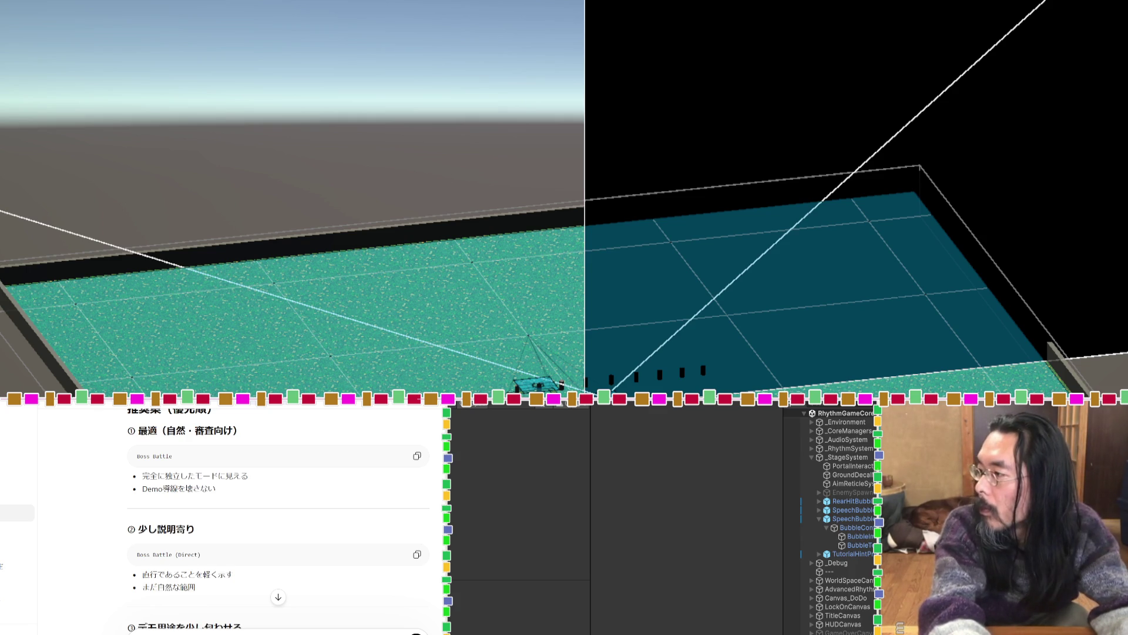
pyautogui.write('proj')
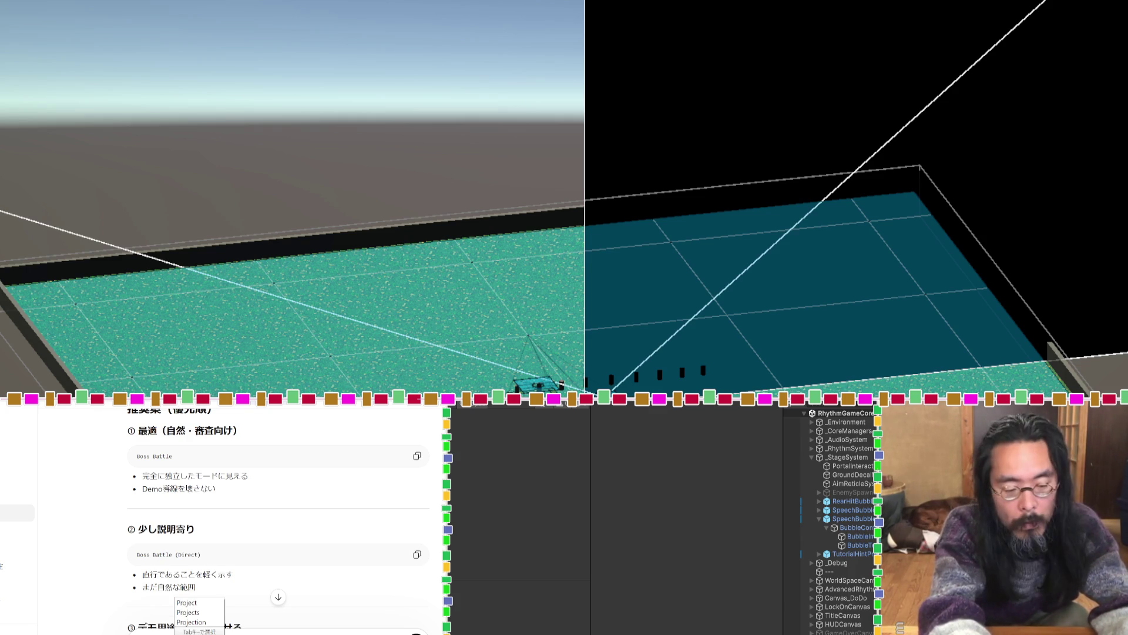
pyautogui.press('Return')
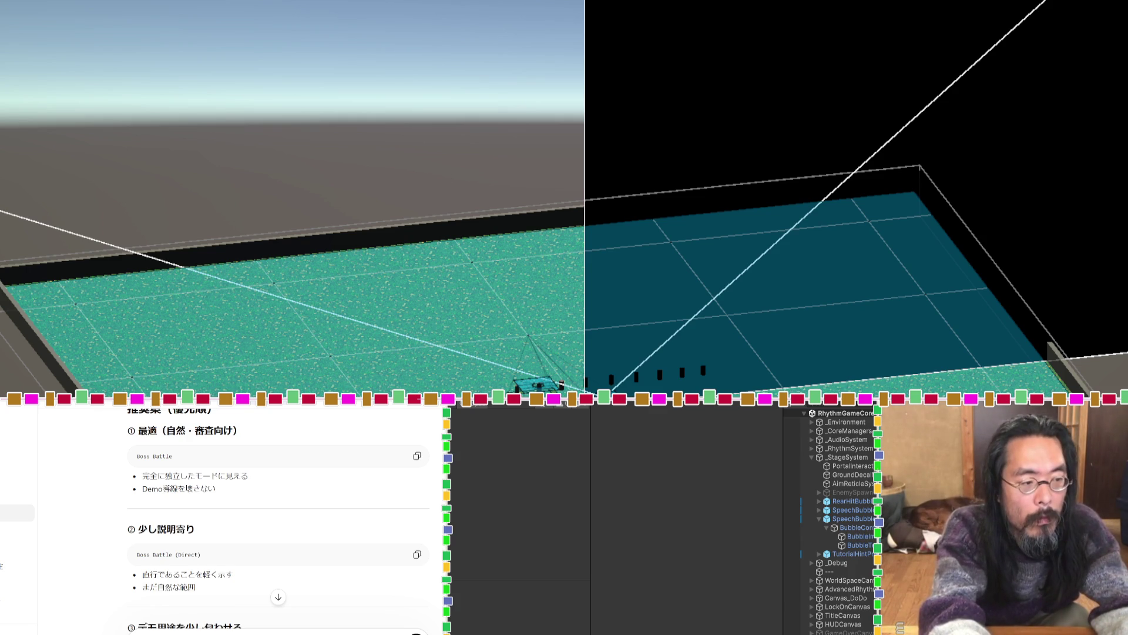
pyautogui.write('no')
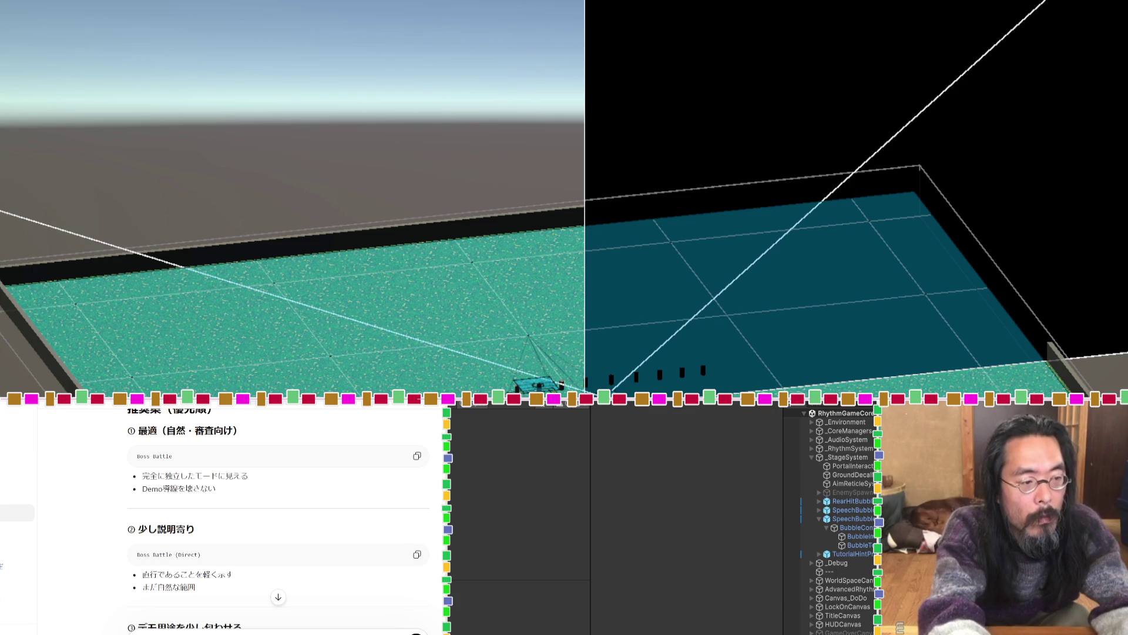
pyautogui.press('Return')
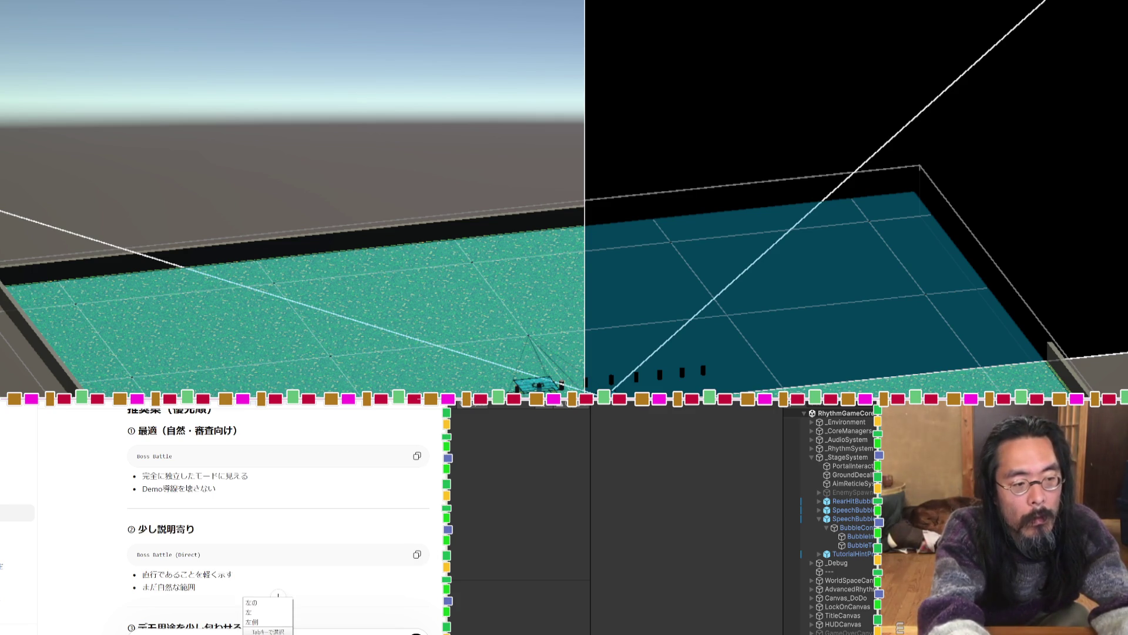
pyautogui.write('keshi')
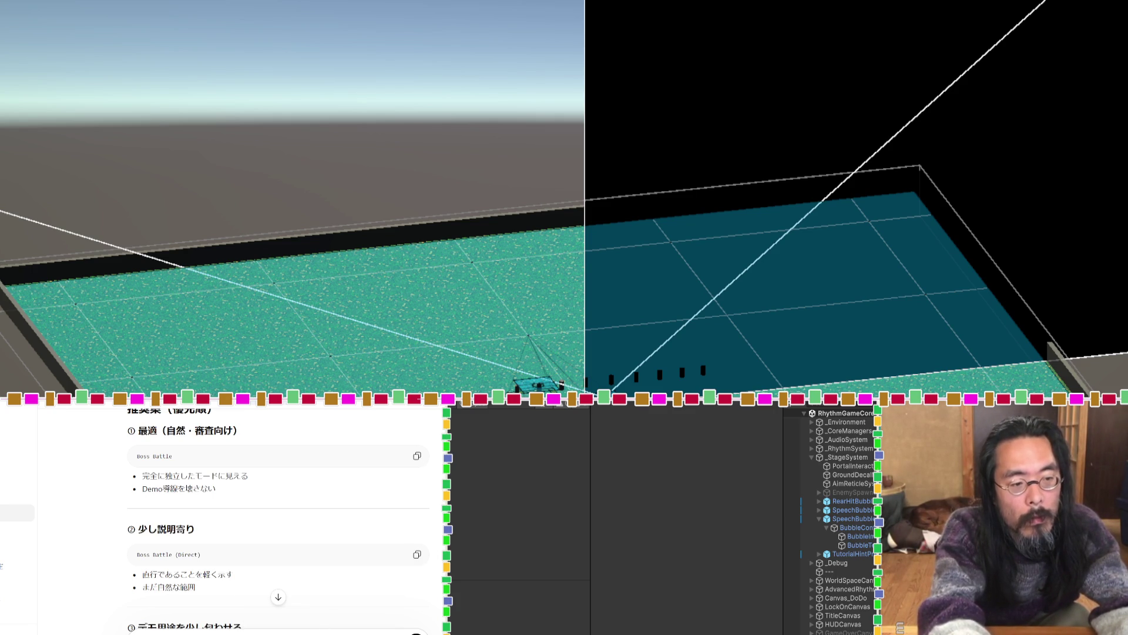
pyautogui.press('Return')
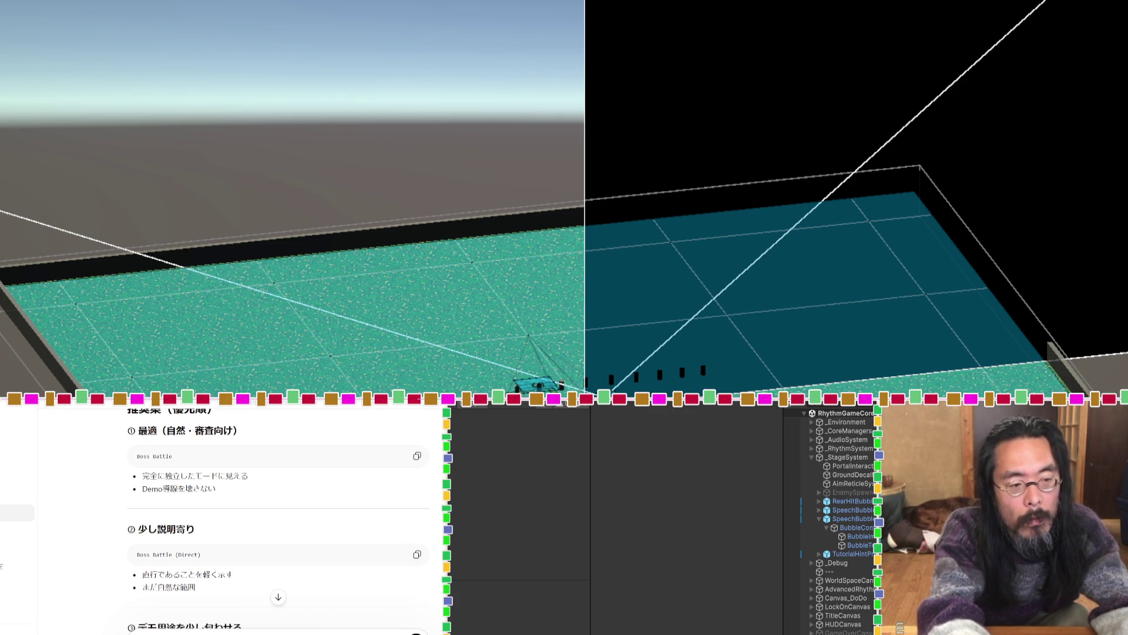
pyautogui.hotkey('shift', 'Return')
pyautogui.write('O')
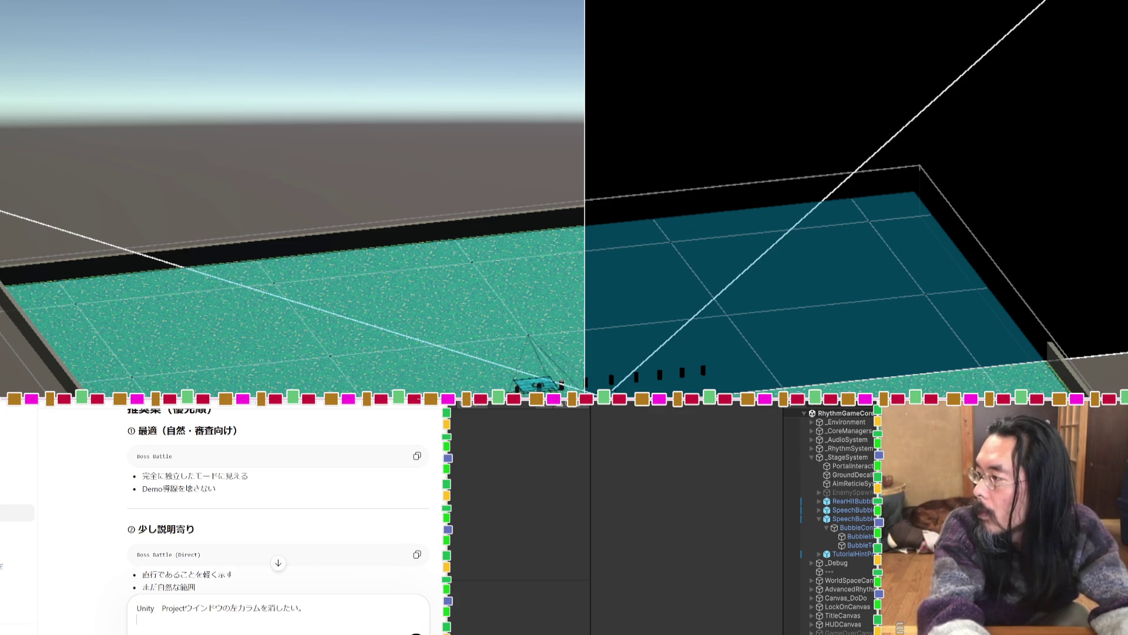
pyautogui.write('ne')
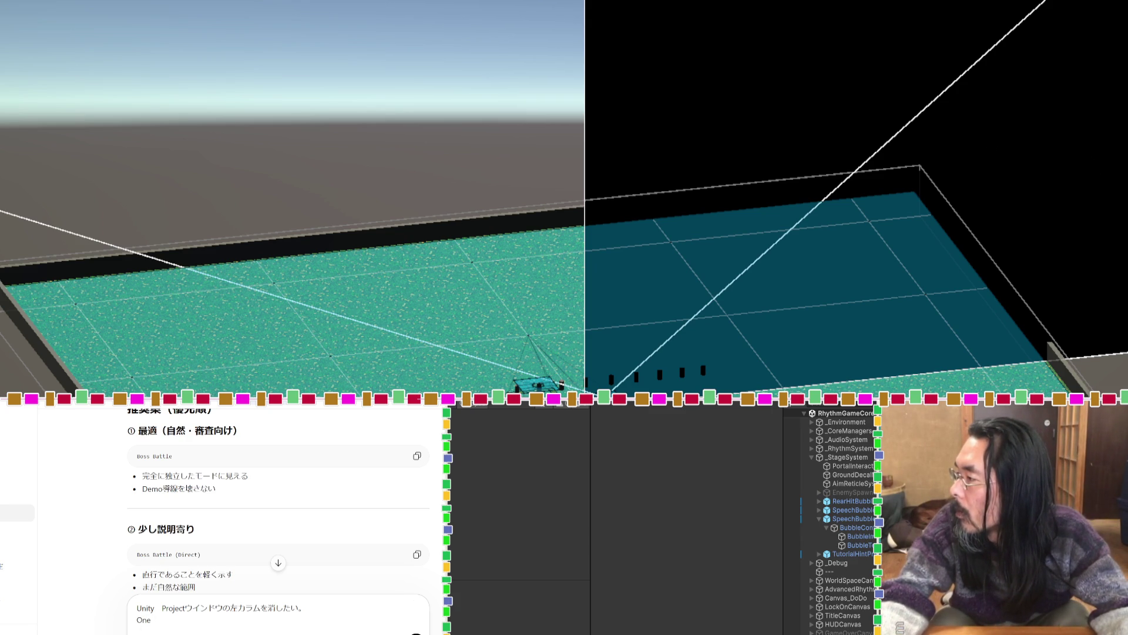
# Add that One Column Layout keeps only the left side, ask for right-column only, and send.
pyautogui.hotkey('alt', 'Tab')
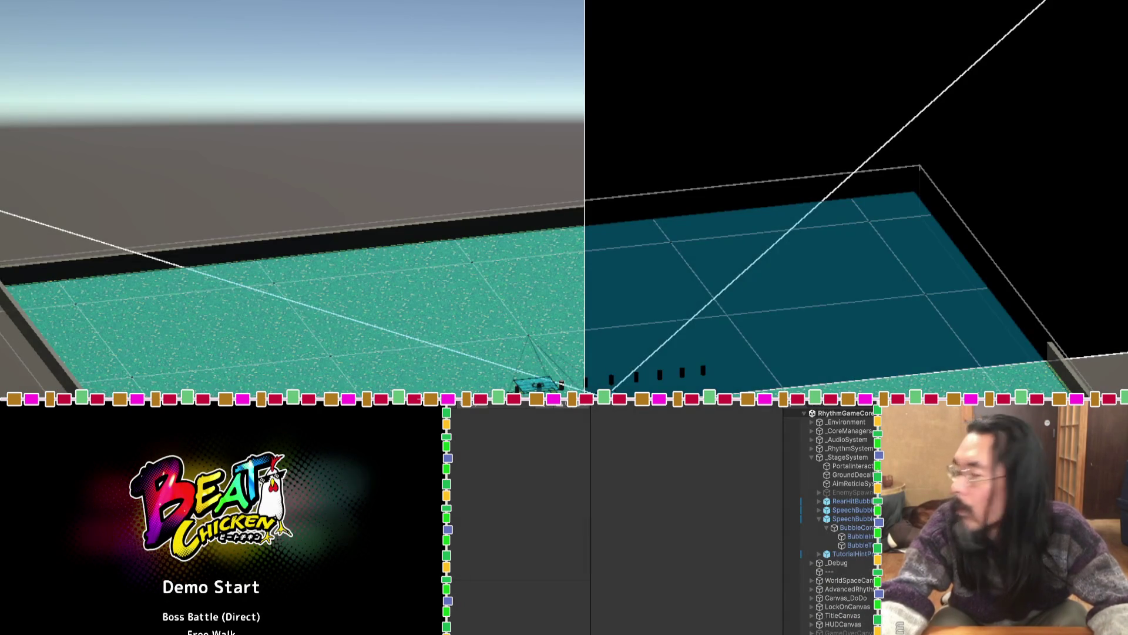
pyautogui.hotkey('alt', 'Tab')
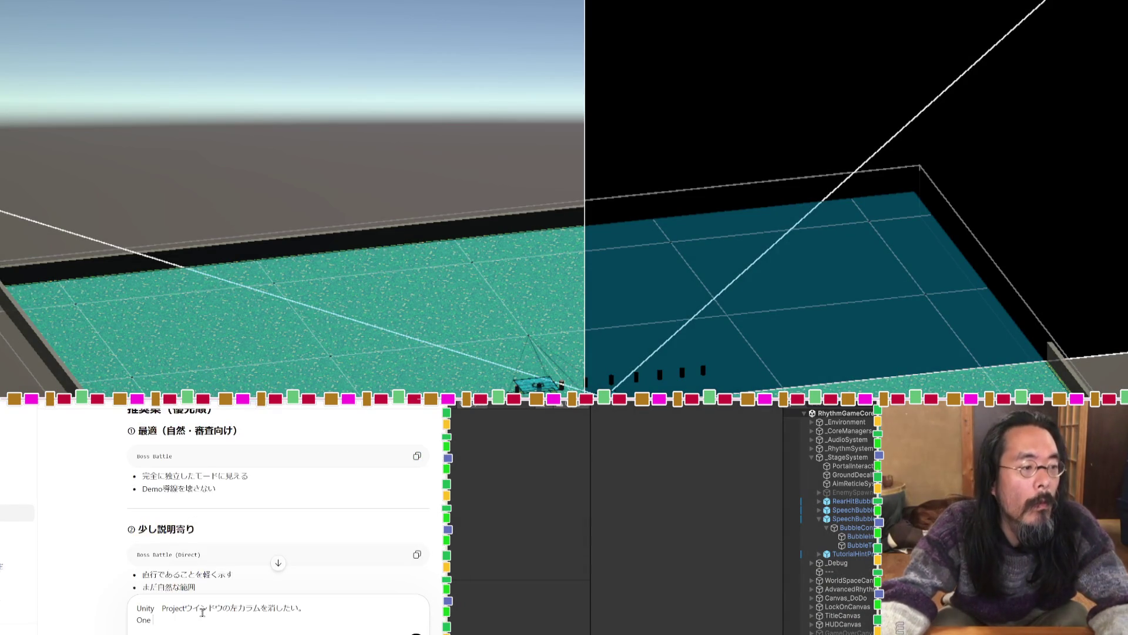
pyautogui.write('One Column Layout')
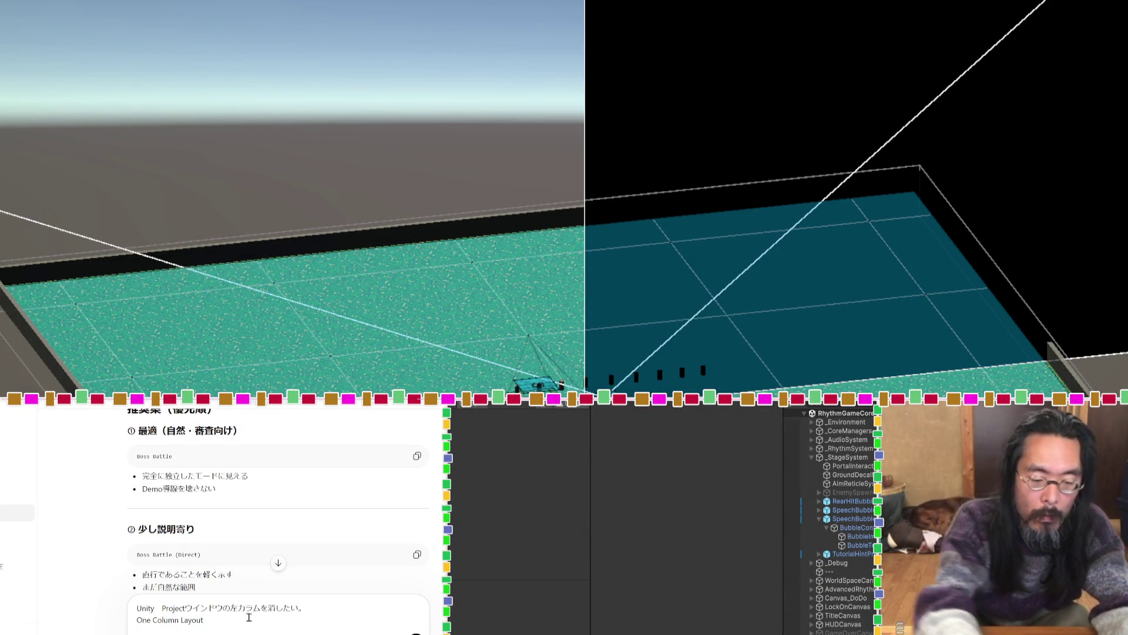
pyautogui.write('んする')
pyautogui.press('BackSpace')
pyautogui.press('BackSpace')
pyautogui.press('BackSpace')
pyautogui.write('にすると左だけになるか')
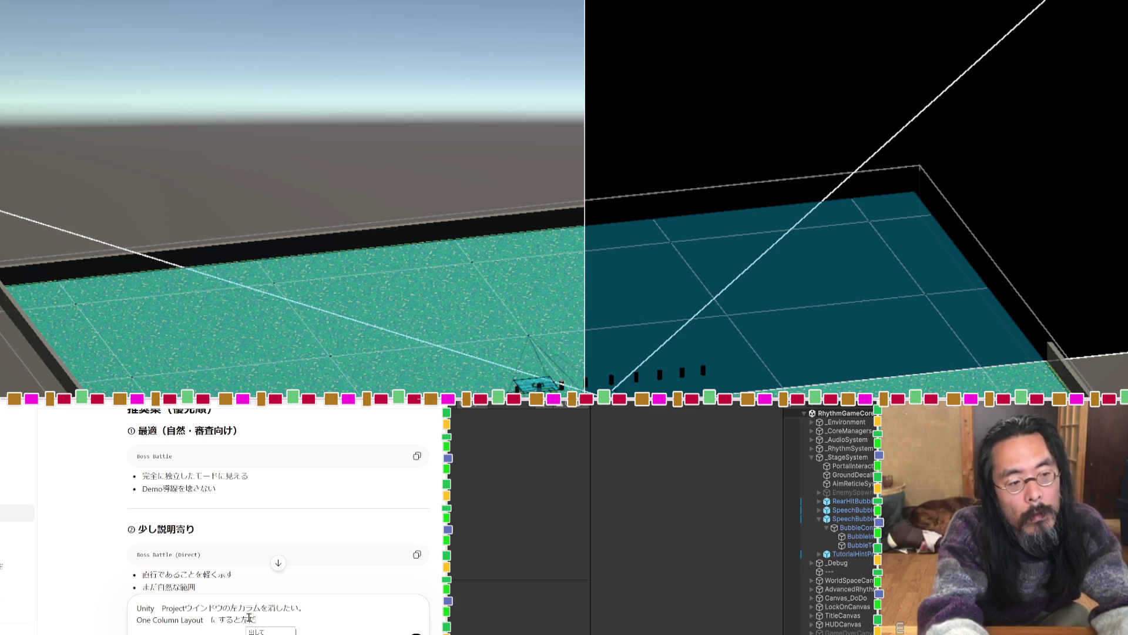
pyautogui.write('ら')
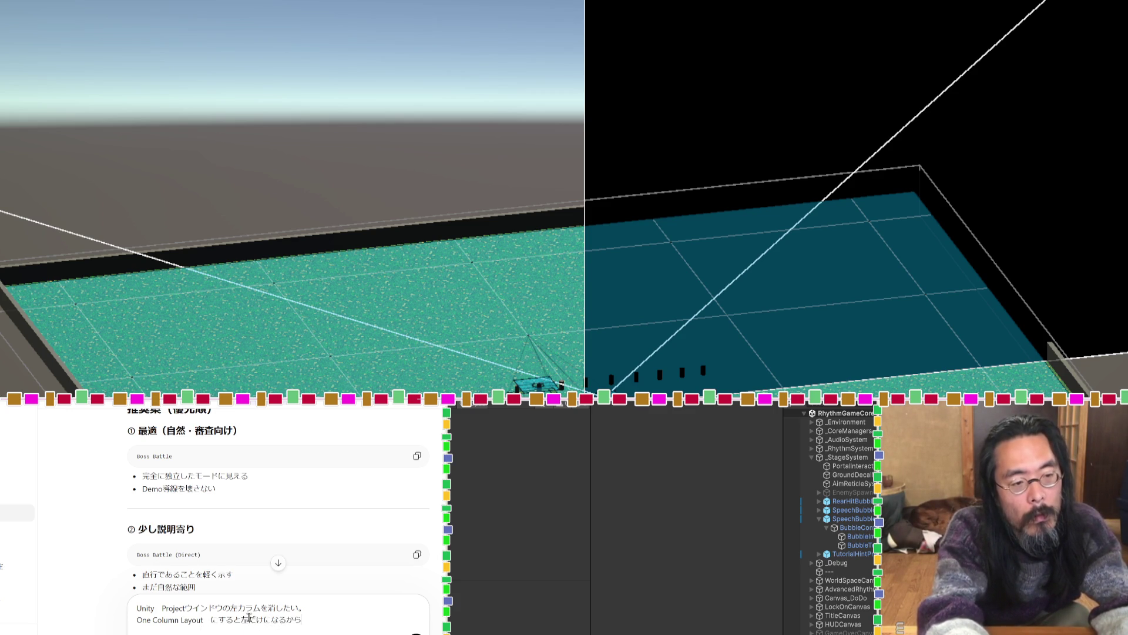
pyautogui.write('嫌だ')
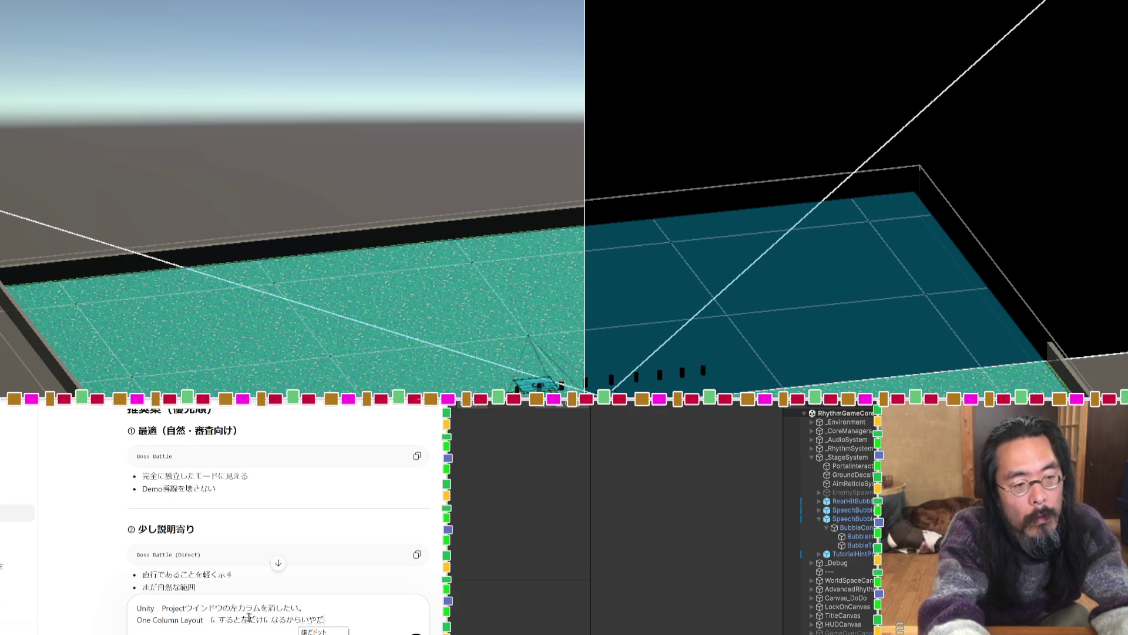
pyautogui.press('Return')
pyautogui.hotkey('shift', 'Return')
pyautogui.write('みぎ')
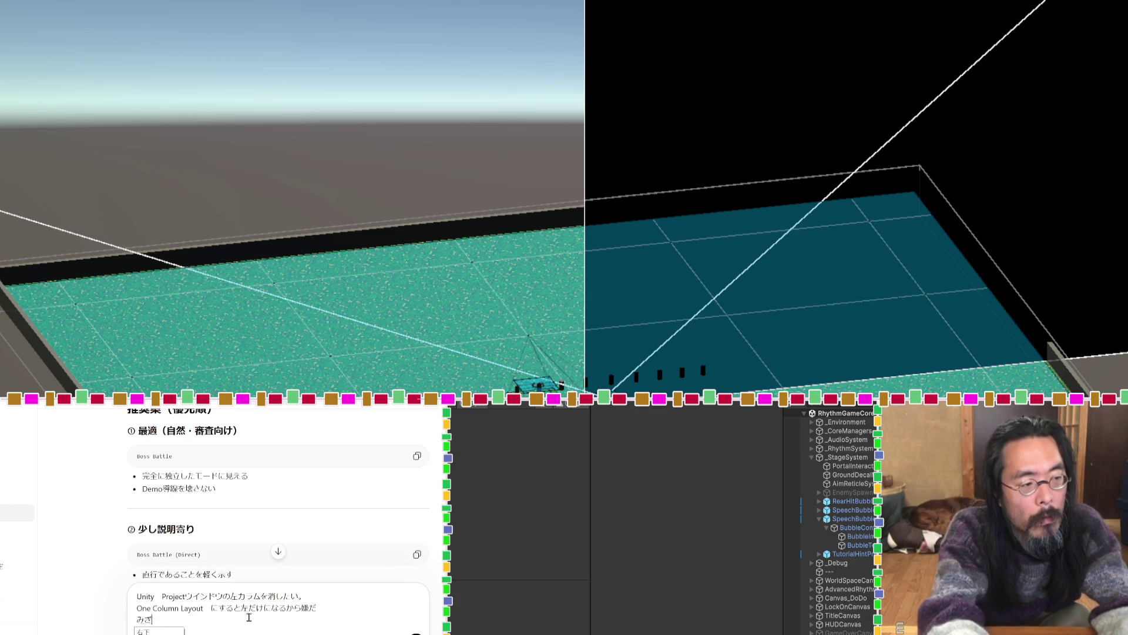
pyautogui.write('g右カラムだけ')
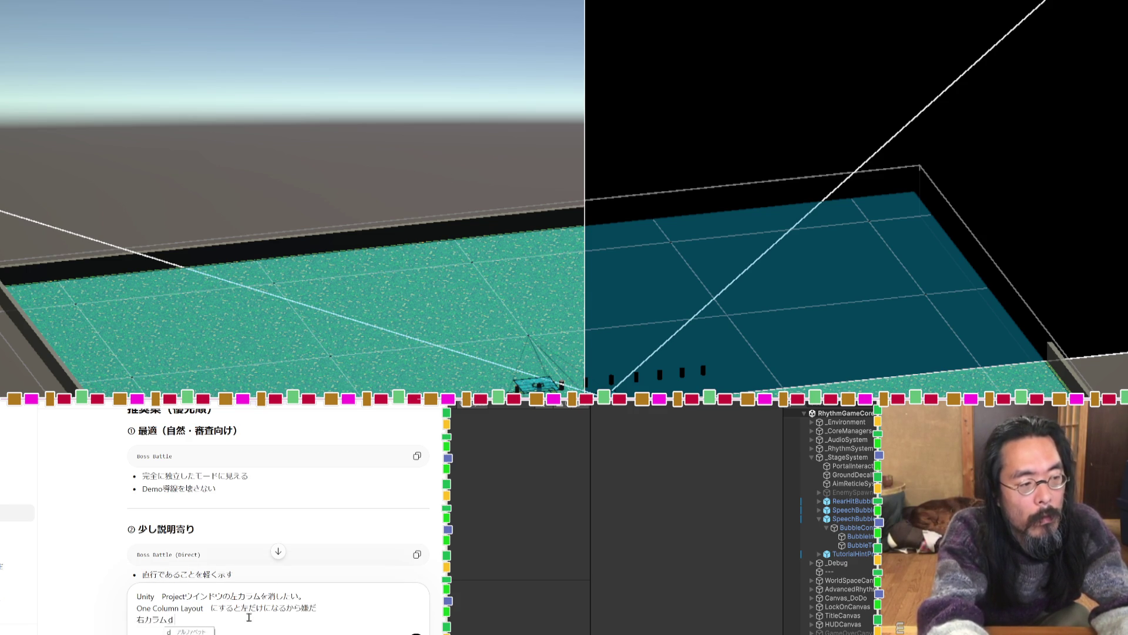
pyautogui.write('にしt')
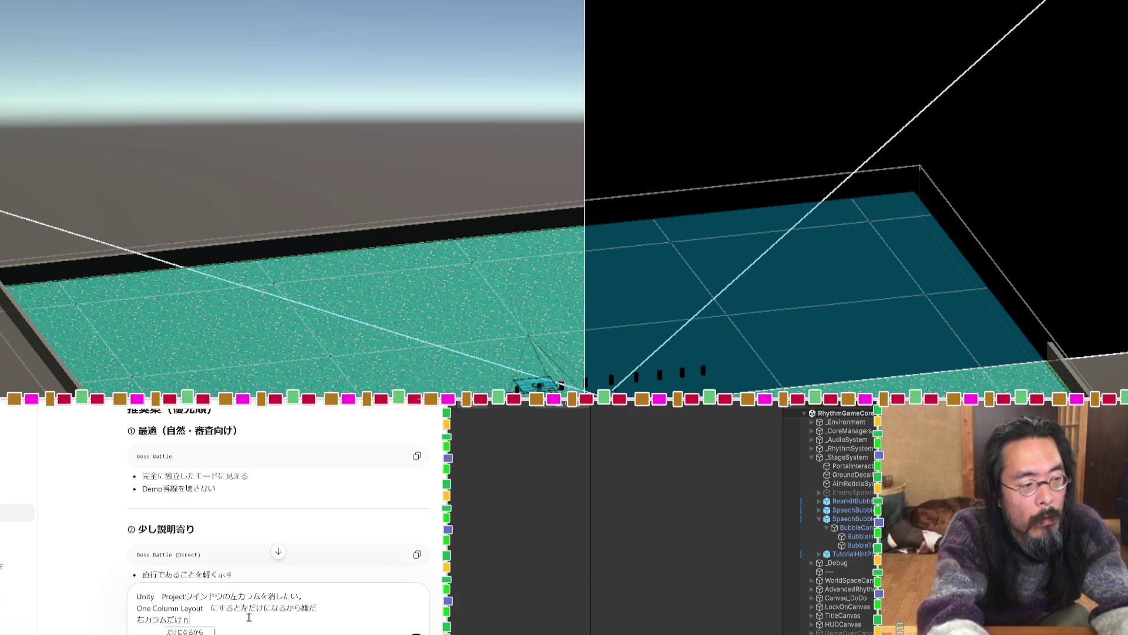
pyautogui.write('ai')
pyautogui.press('Return')
pyautogui.press('Return')
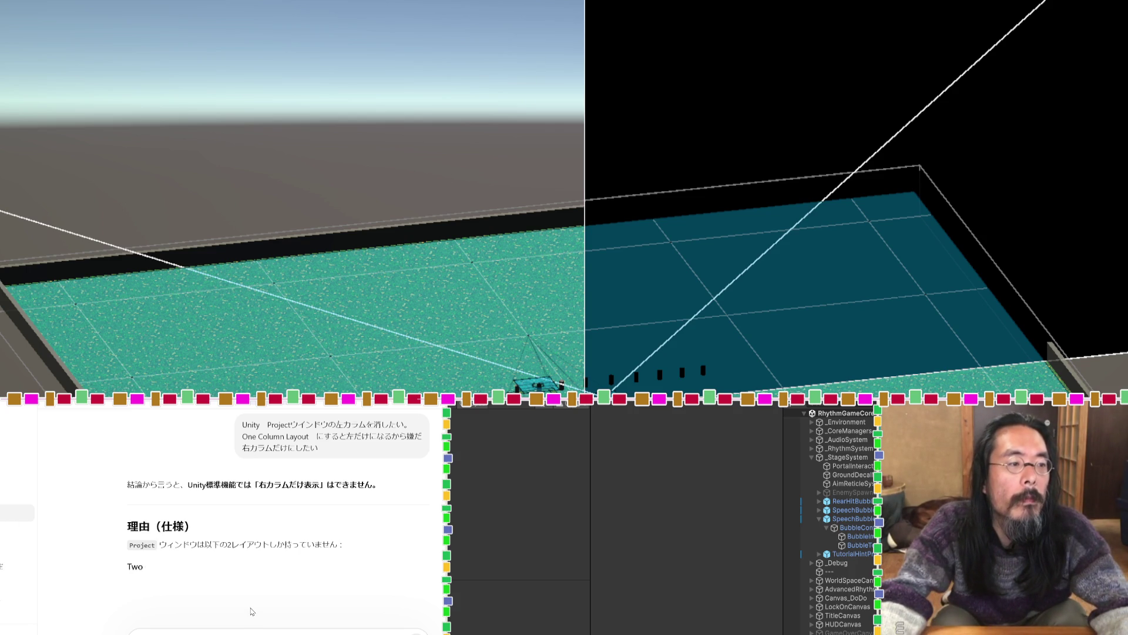
# Scroll through ChatGPT's workarounds: shrinking the left column, search filters, Favorites, a separate window.
pyautogui.scroll(-4, 241, 597)
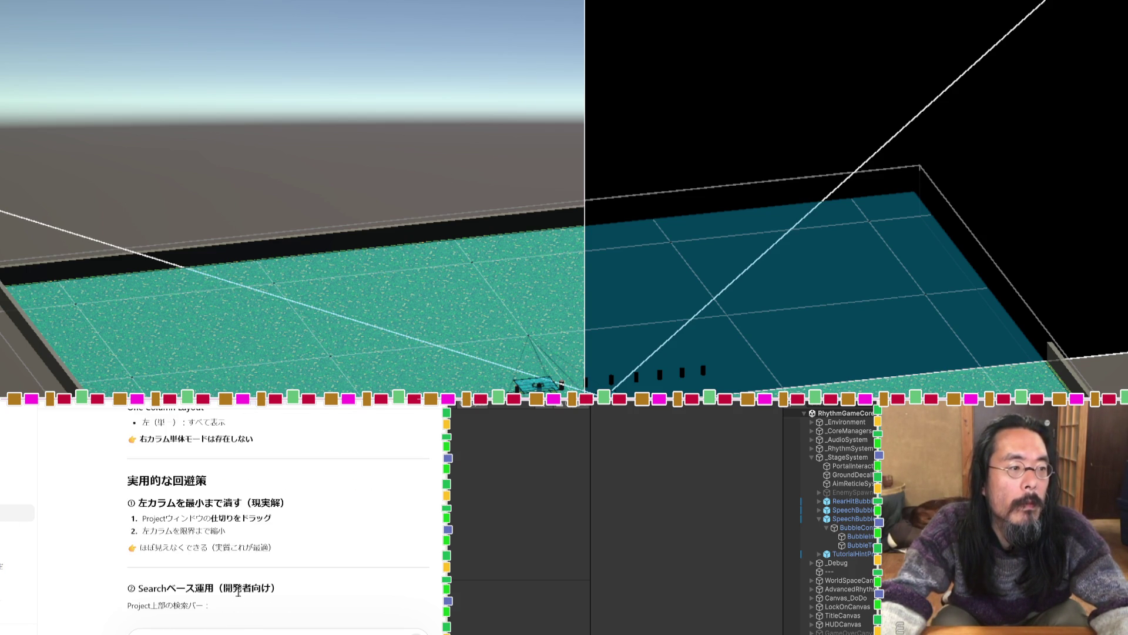
pyautogui.scroll(-2, 238, 593)
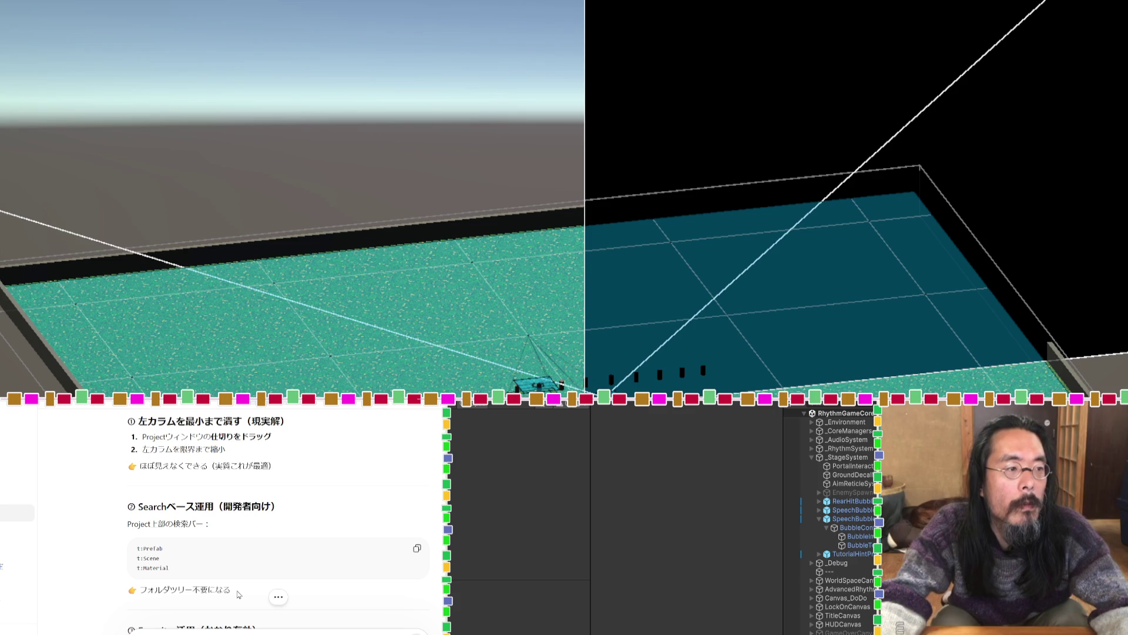
pyautogui.scroll(-2, 237, 591)
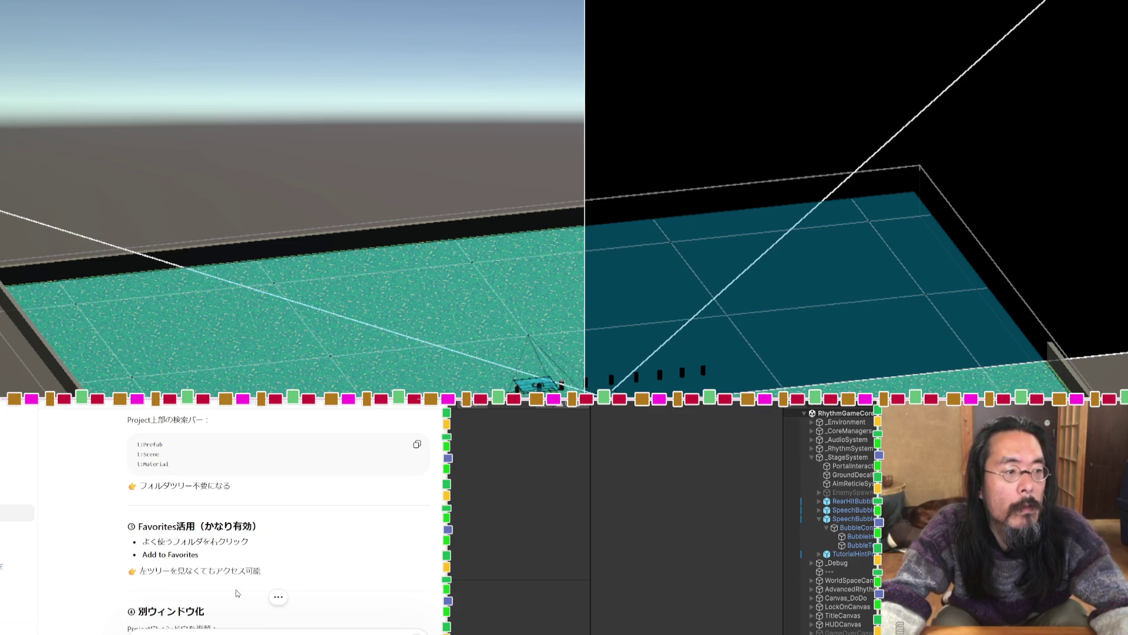
pyautogui.scroll(-2, 235, 590)
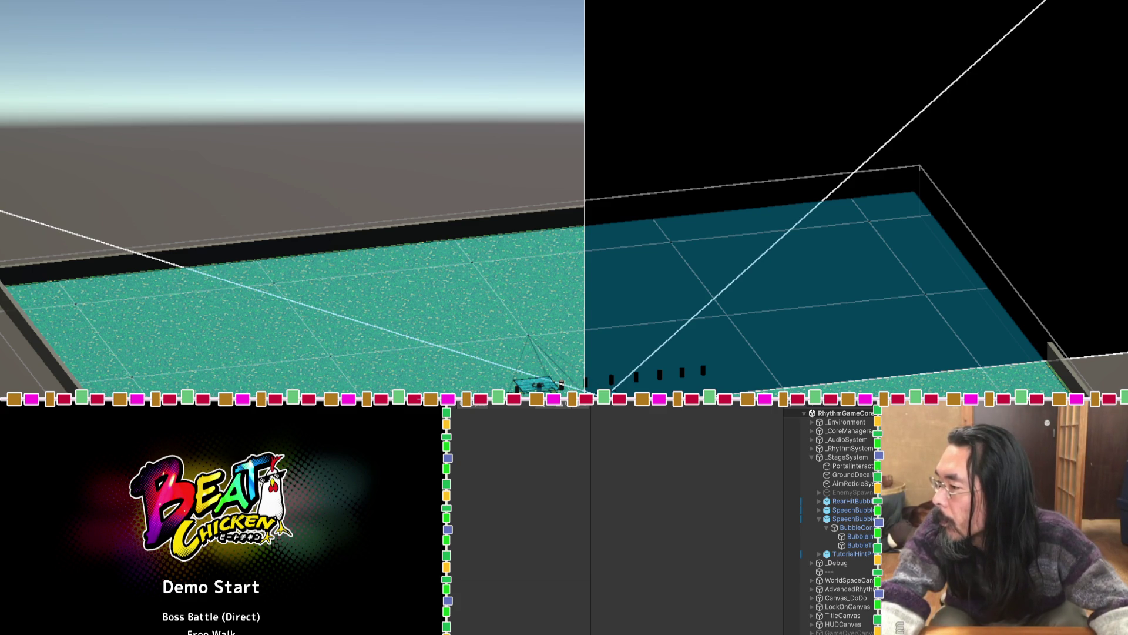
pyautogui.press('Zenkaku_Hankaku')
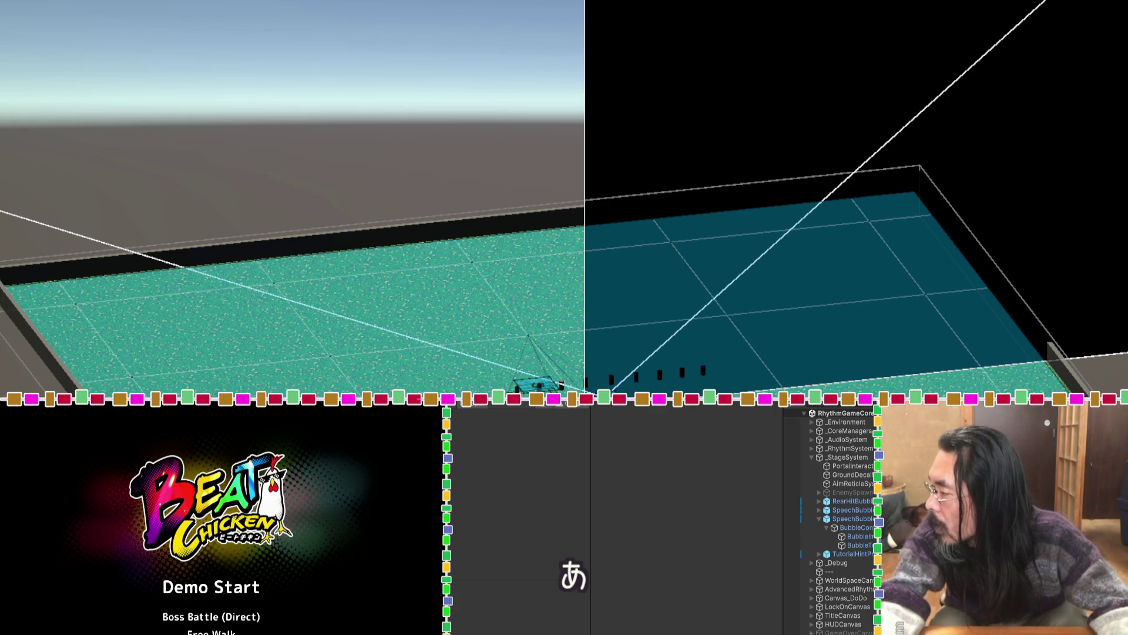
pyautogui.write('海なんか')
pyautogui.press('Zenkaku_Hankaku')
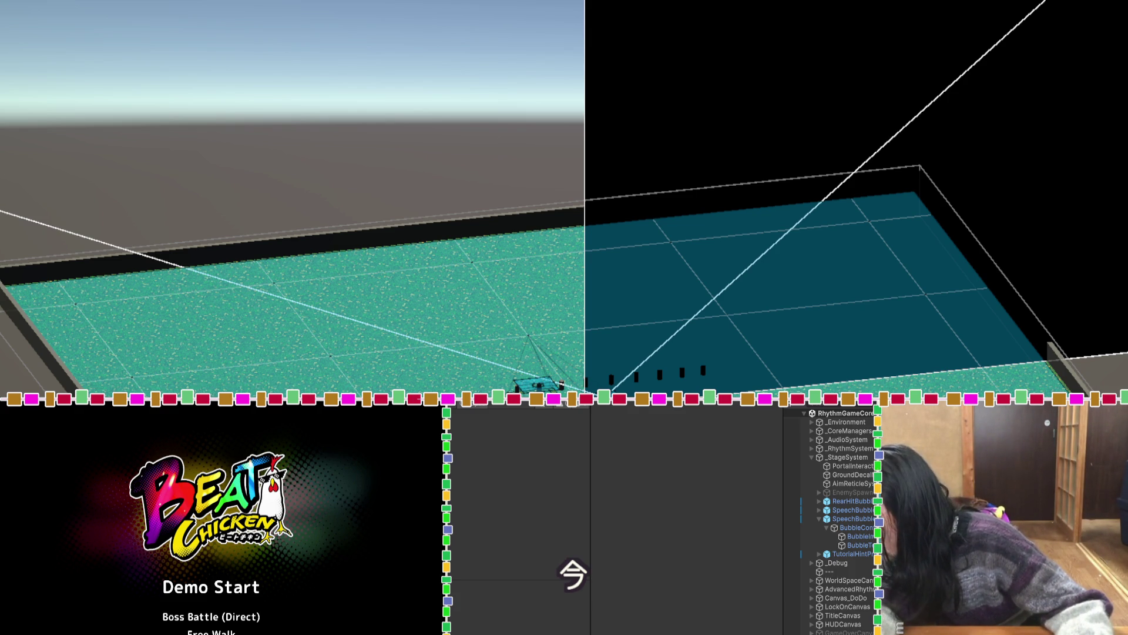
# Drop the Fukidashi_5 sprite into BubbleImage's Source Image slot, replacing Fukidashi_0.
pyautogui.click(858, 535)
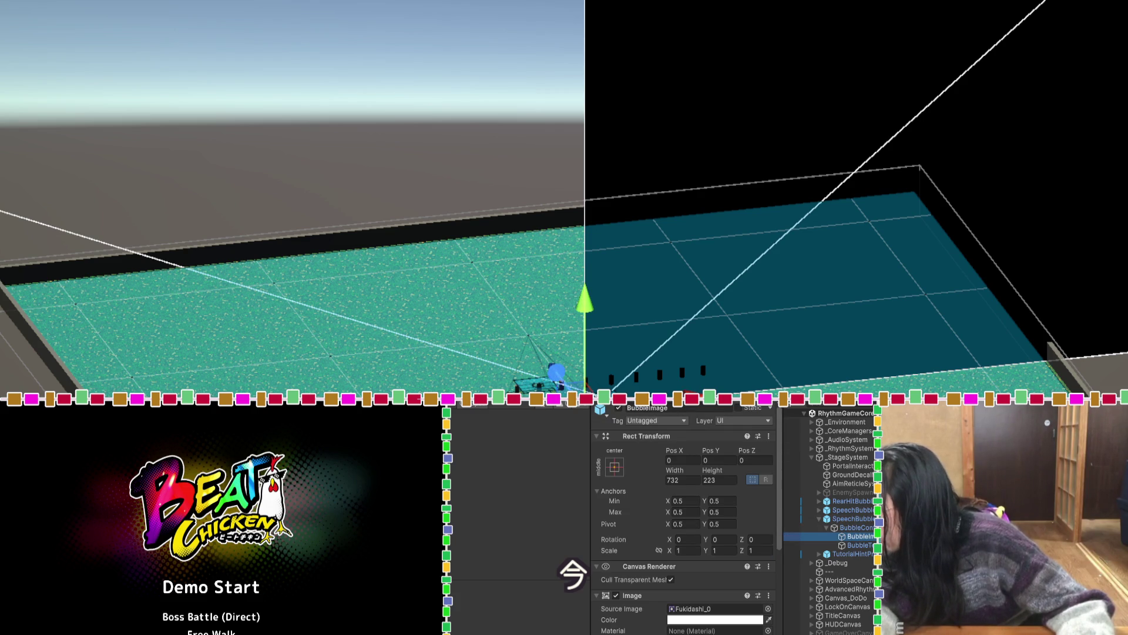
pyautogui.scroll(-3, 687, 517)
pyautogui.click(692, 510)
pyautogui.moveTo(693, 515); pyautogui.dragTo(691, 512)
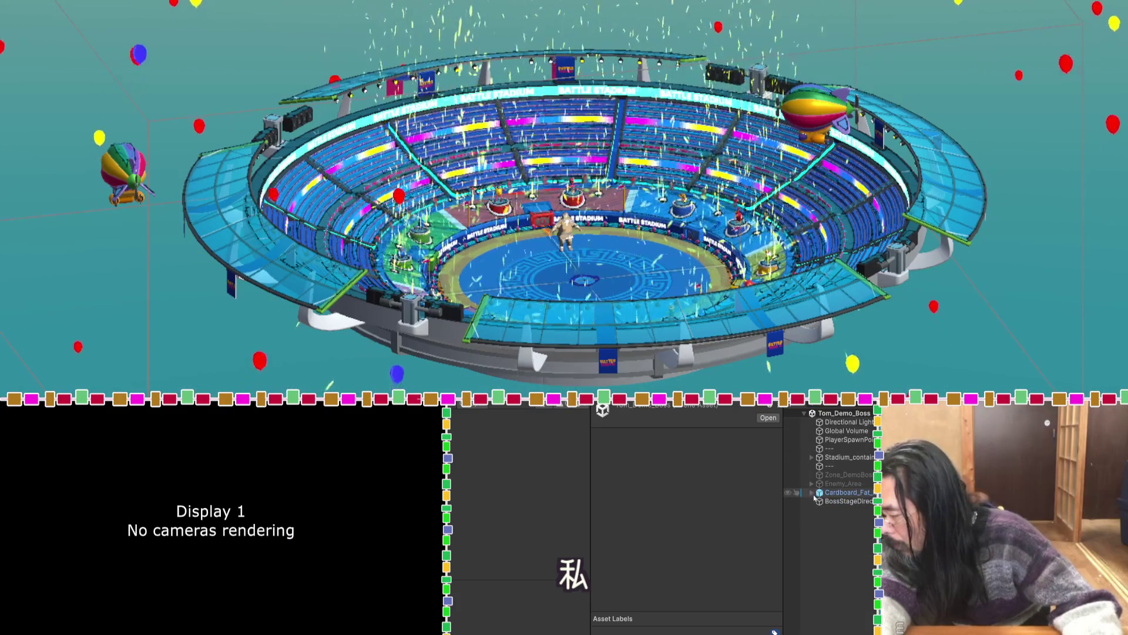
# Select Cardboard_Fat_Man, review its Bark Trigger settings, and briefly test-run the scene.
pyautogui.click(817, 494)
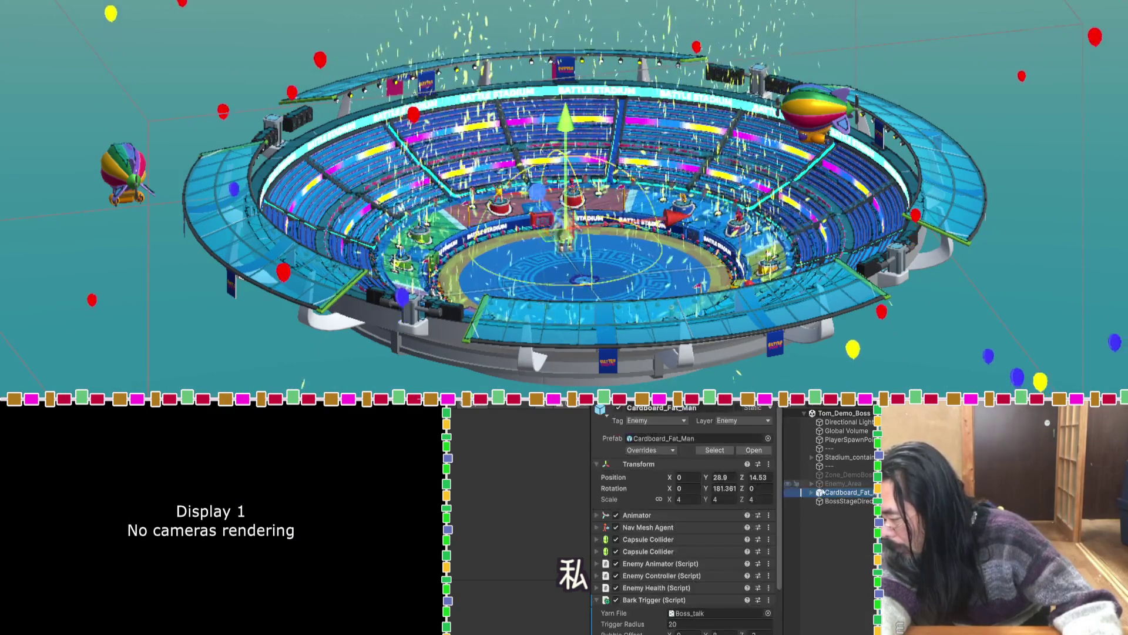
pyautogui.scroll(-2, 664, 571)
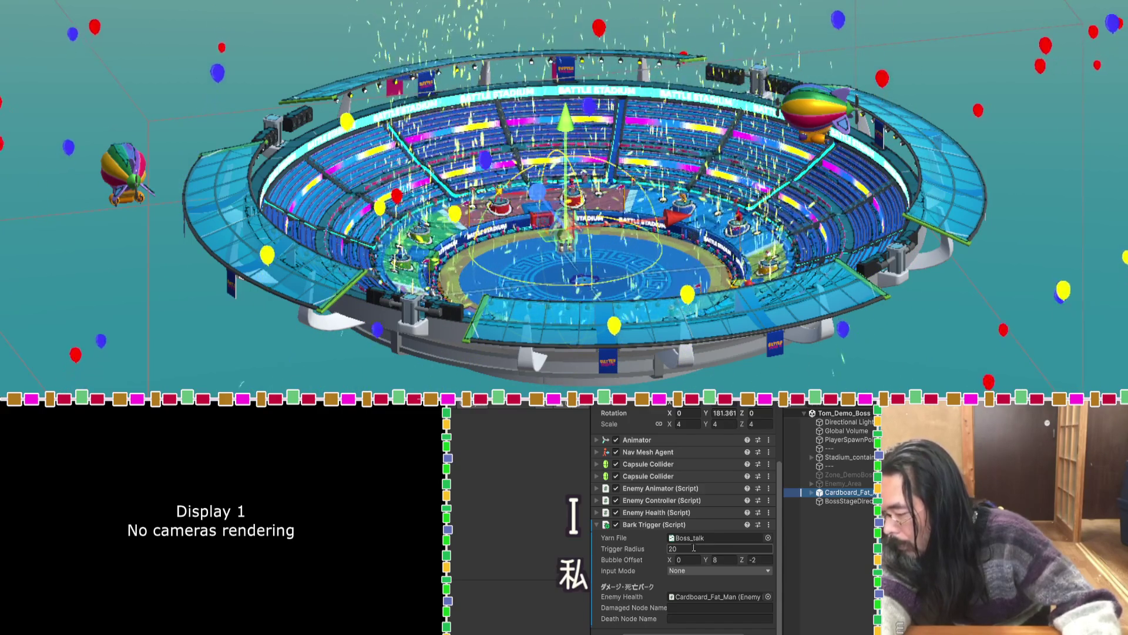
pyautogui.hotkey('ctrl', 'p')
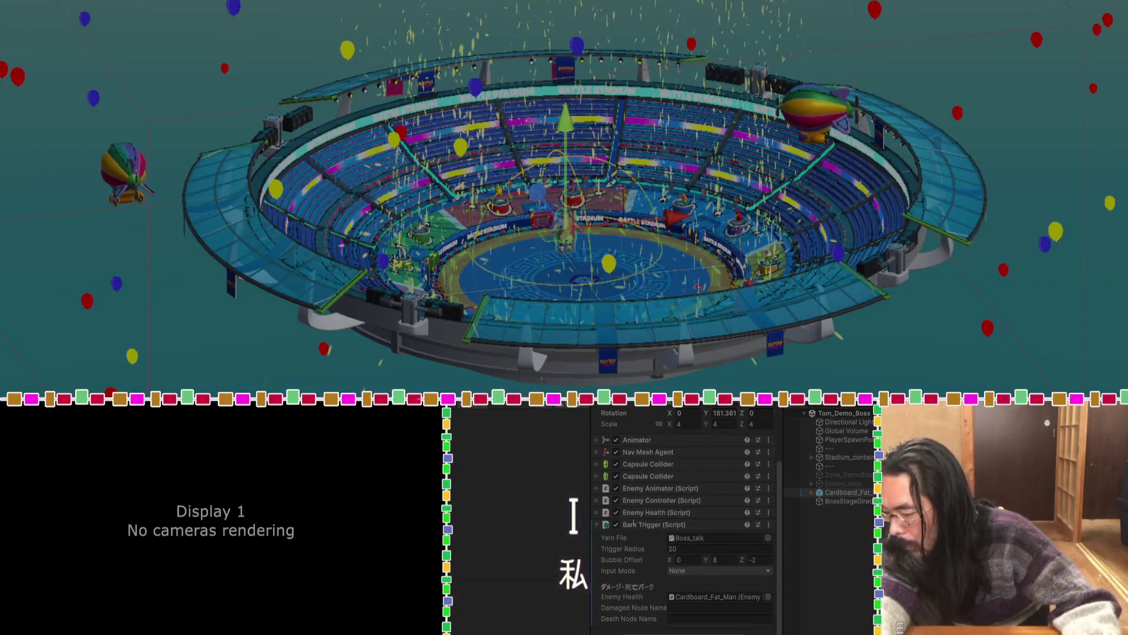
pyautogui.moveTo(622, 523); pyautogui.dragTo(662, 529)
pyautogui.hotkey('ctrl', 'p')
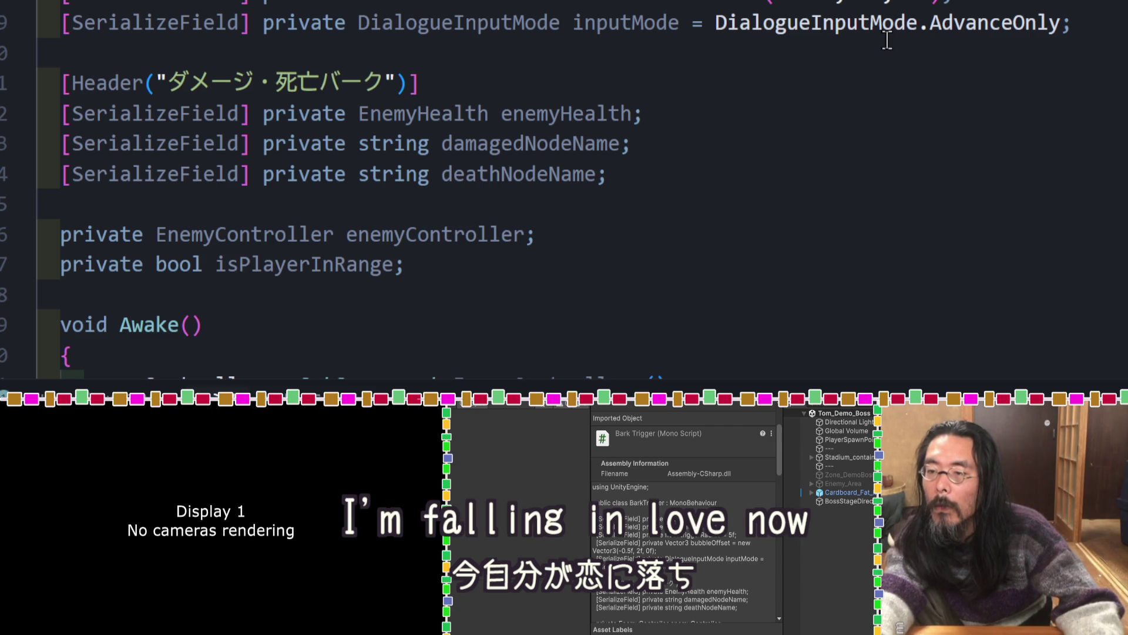
pyautogui.scroll(-2, 888, 40)
pyautogui.scroll(1, 887, 40)
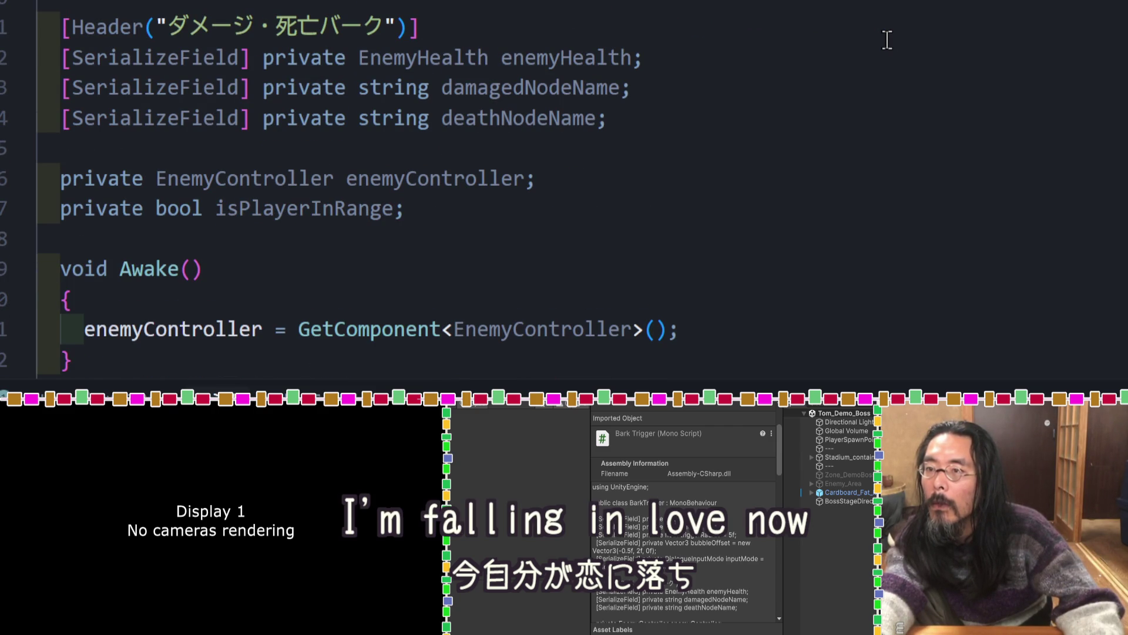
pyautogui.scroll(-5, 887, 40)
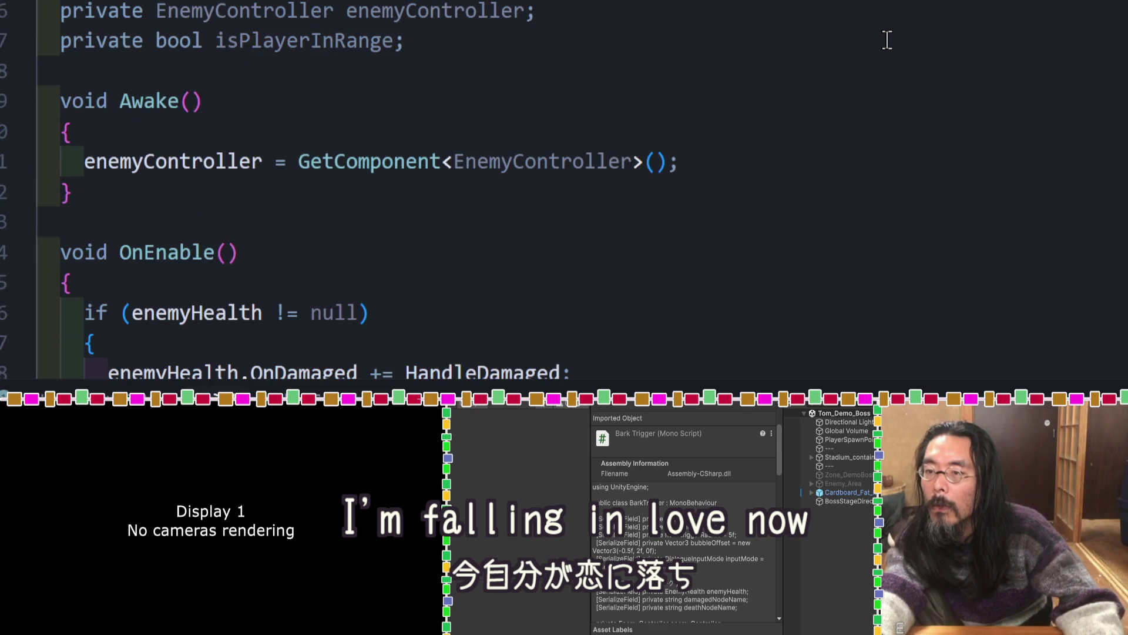
pyautogui.scroll(-2, 887, 40)
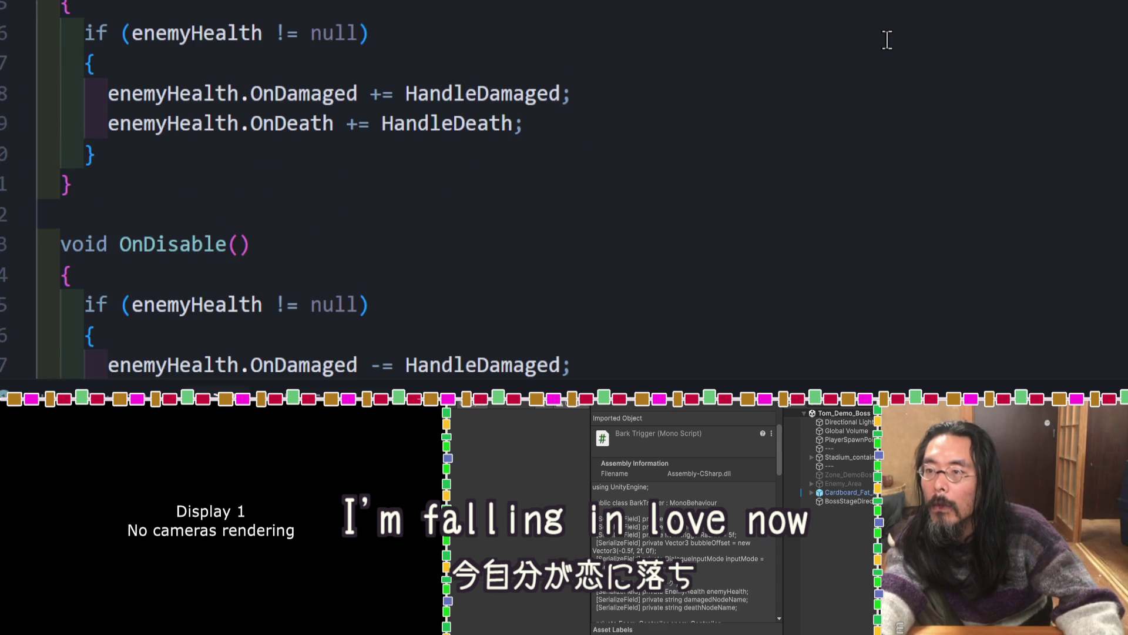
pyautogui.scroll(-8, 887, 40)
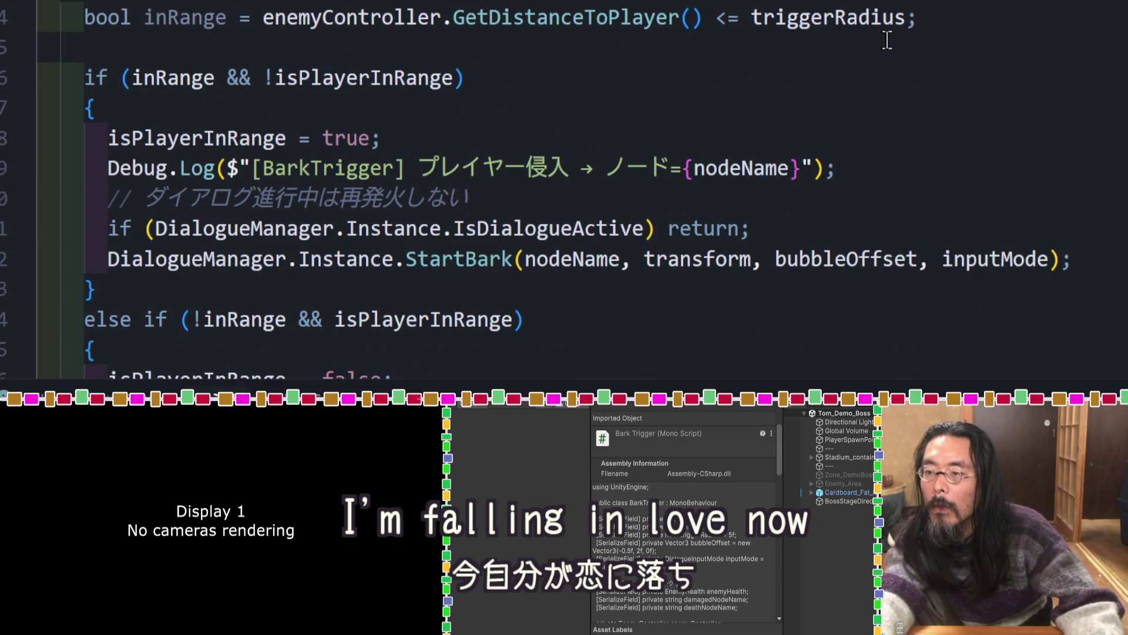
pyautogui.scroll(-4, 887, 40)
pyautogui.scroll(-3, 887, 40)
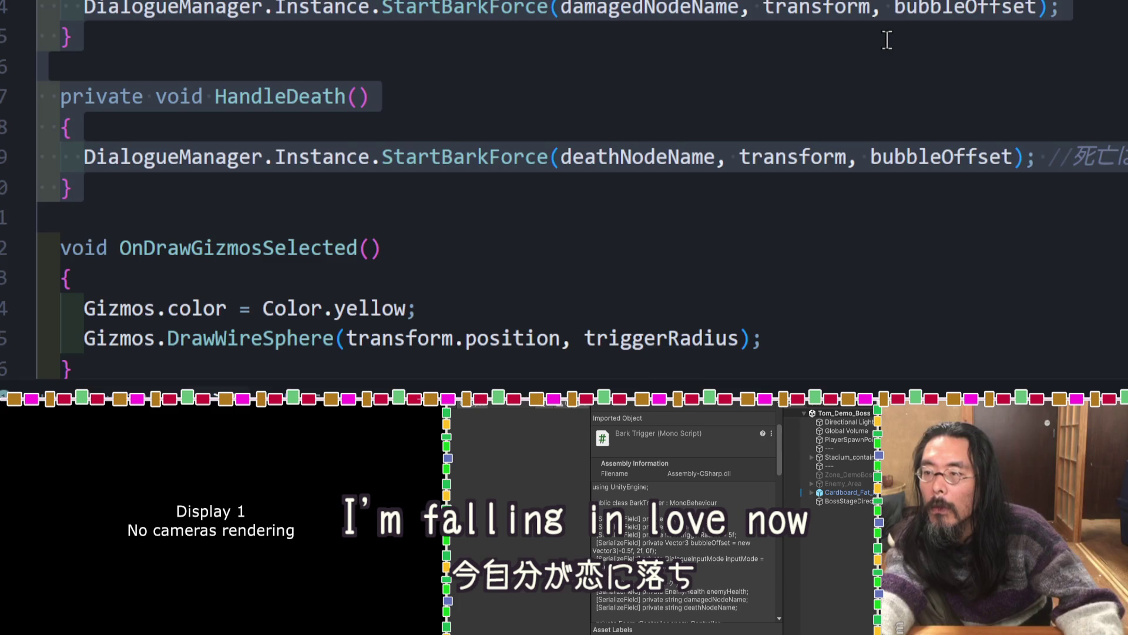
pyautogui.scroll(-4, 887, 40)
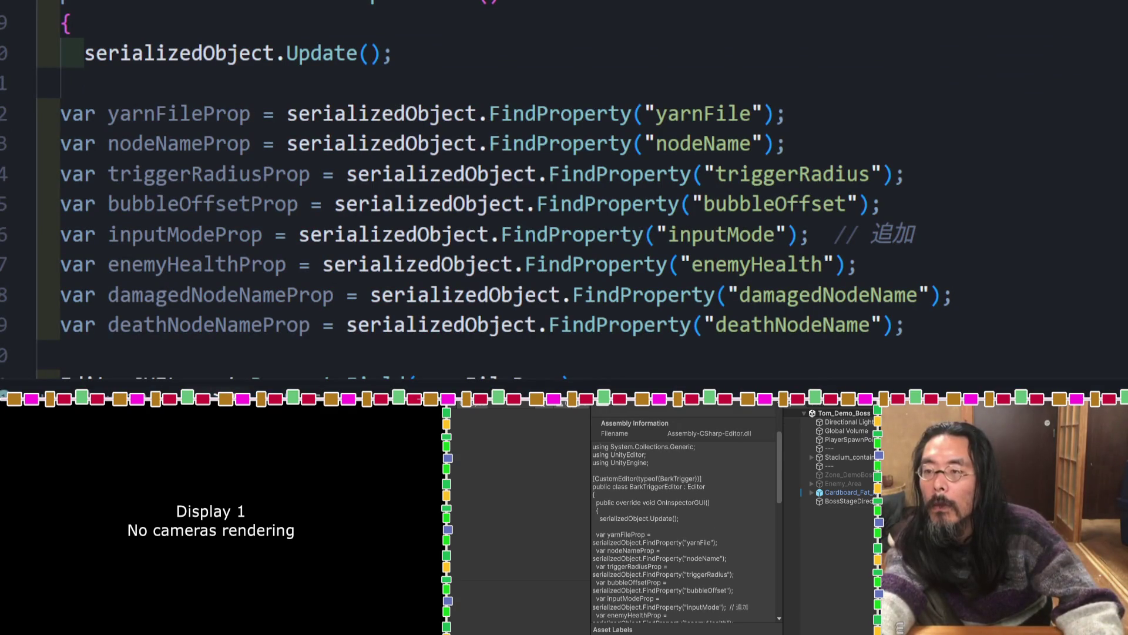
pyautogui.scroll(-3, 1030, 8)
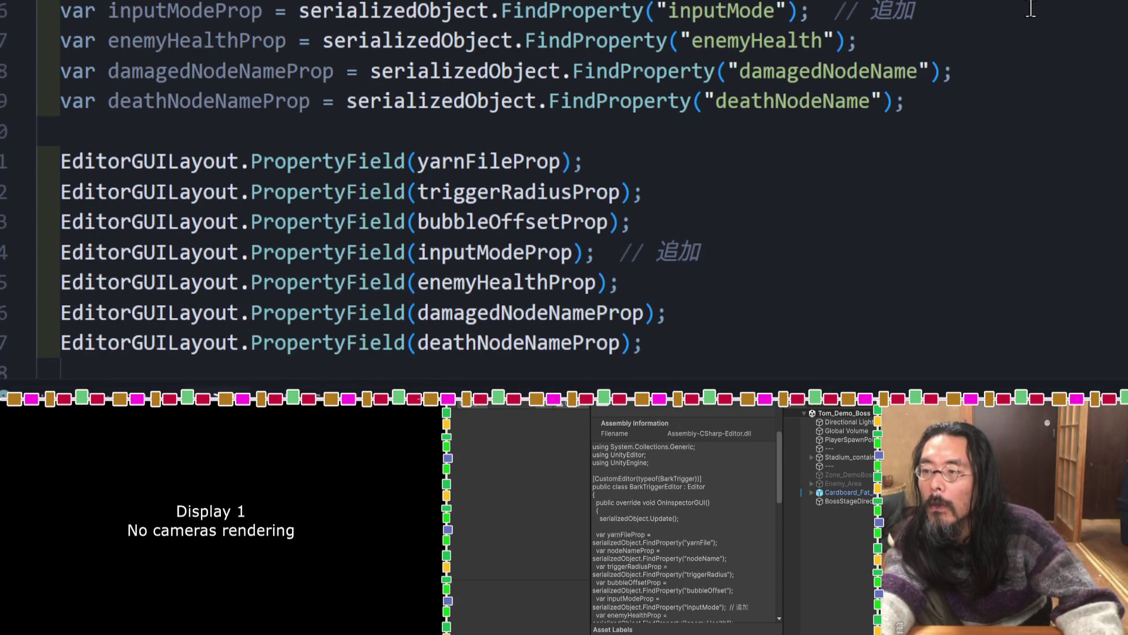
pyautogui.scroll(-5, 1030, 9)
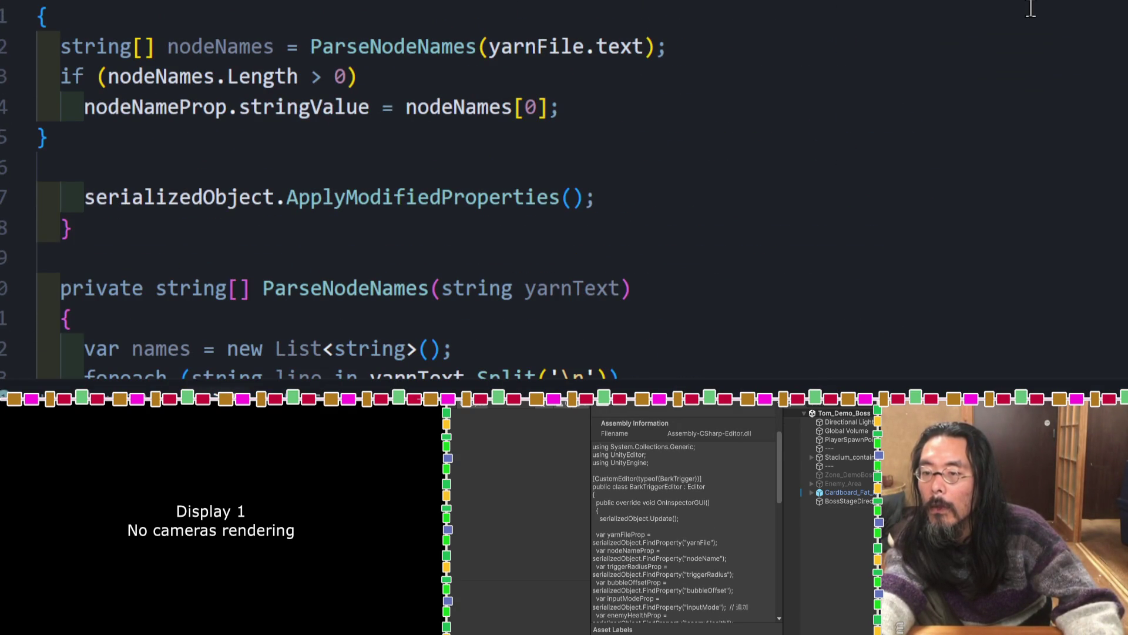
pyautogui.scroll(-3, 1030, 8)
pyautogui.scroll(-3, 1030, 8)
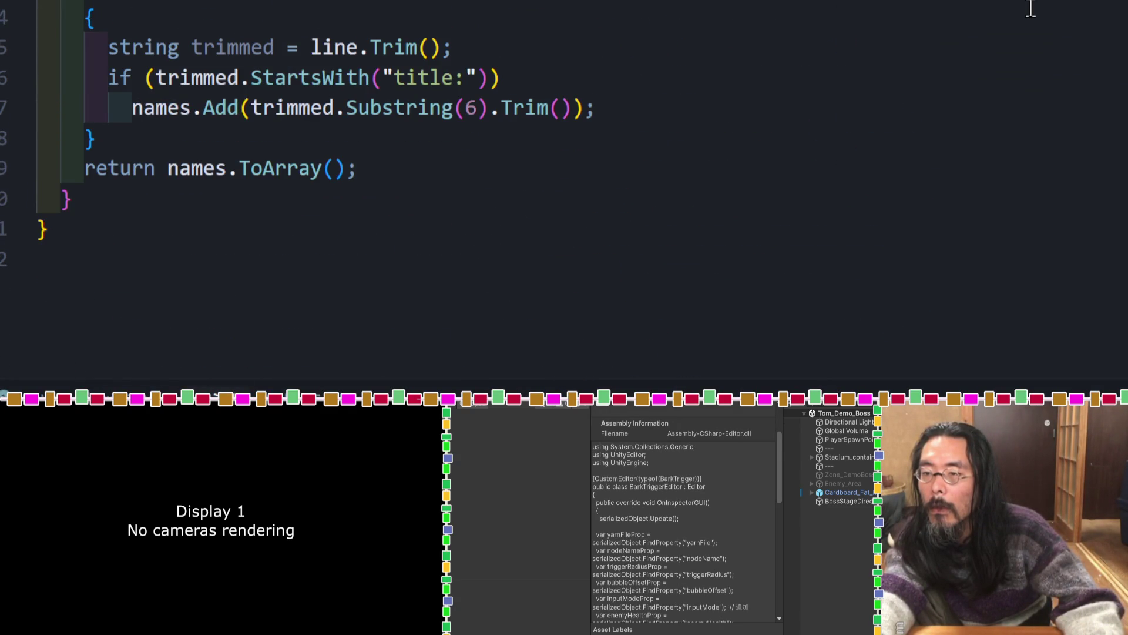
pyautogui.scroll(2, 1030, 8)
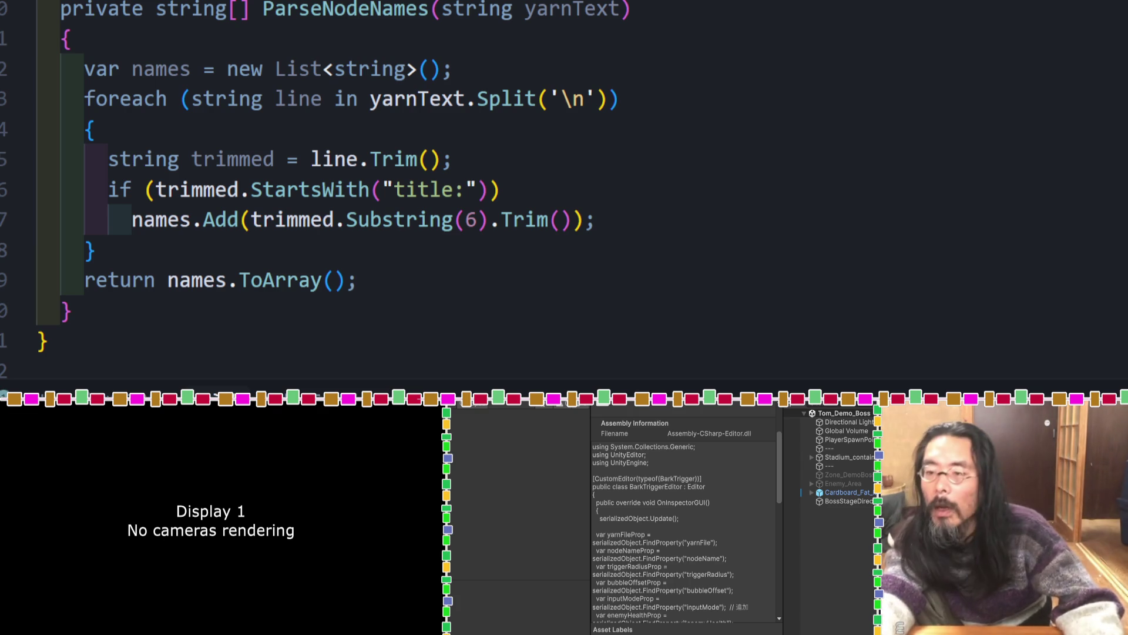
pyautogui.scroll(5, 315, 189)
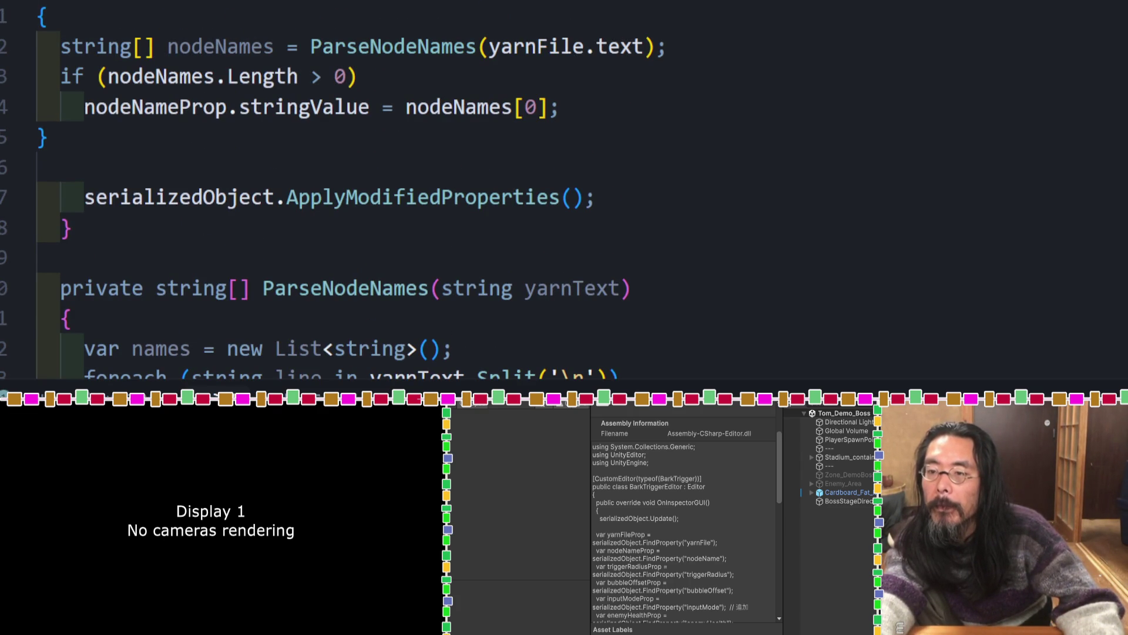
pyautogui.scroll(3, 445, 189)
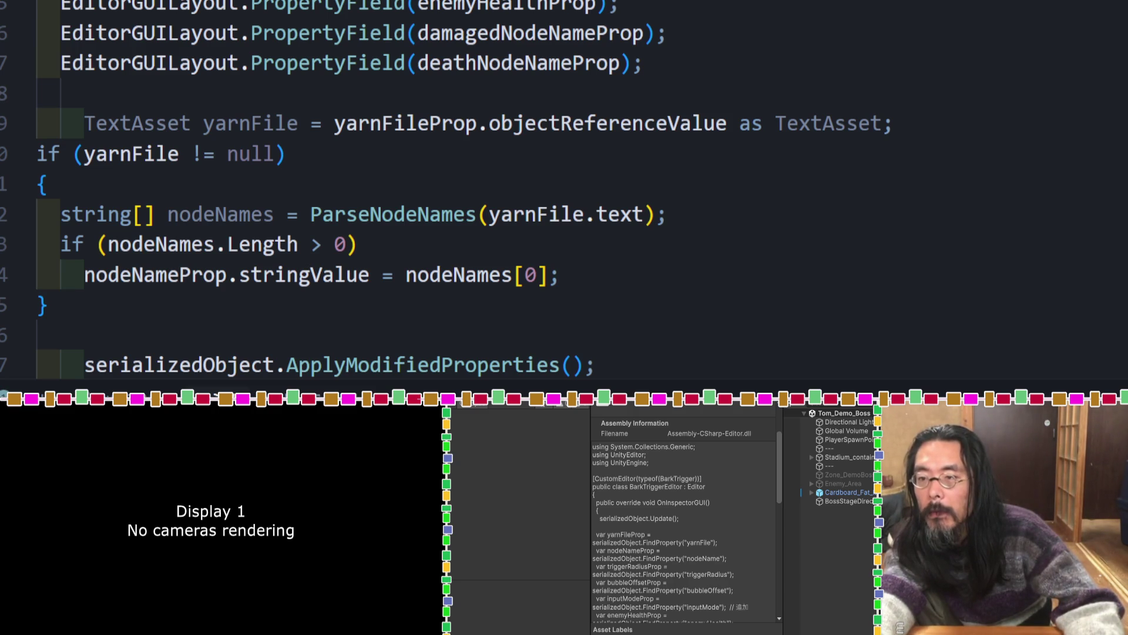
pyautogui.scroll(-2, 1000, 286)
pyautogui.scroll(5, 1001, 287)
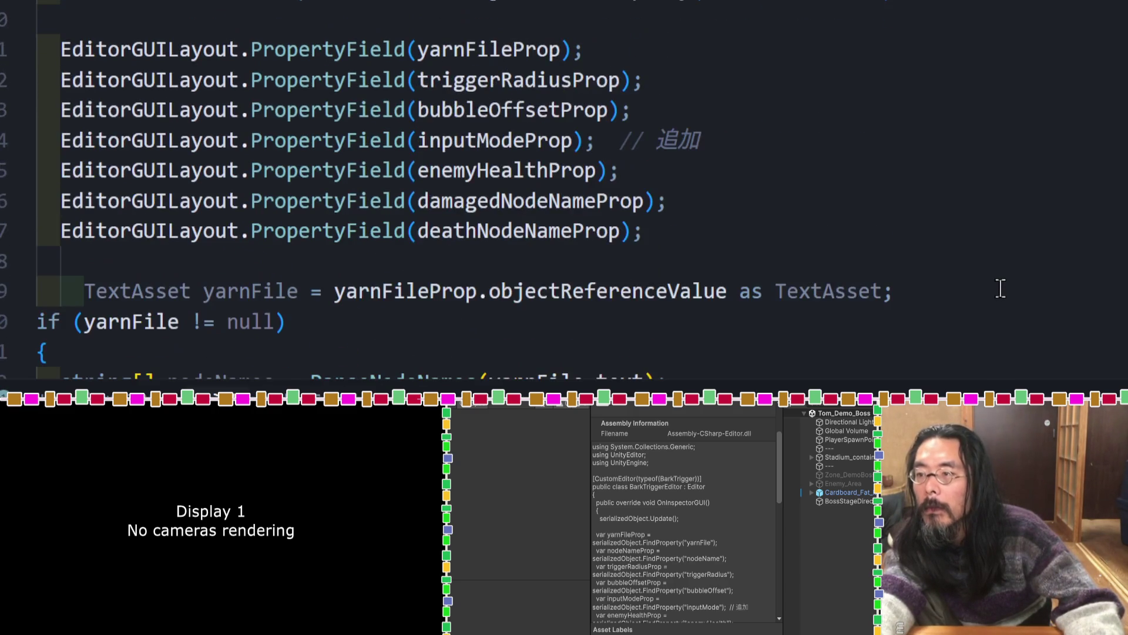
pyautogui.scroll(2, 1000, 288)
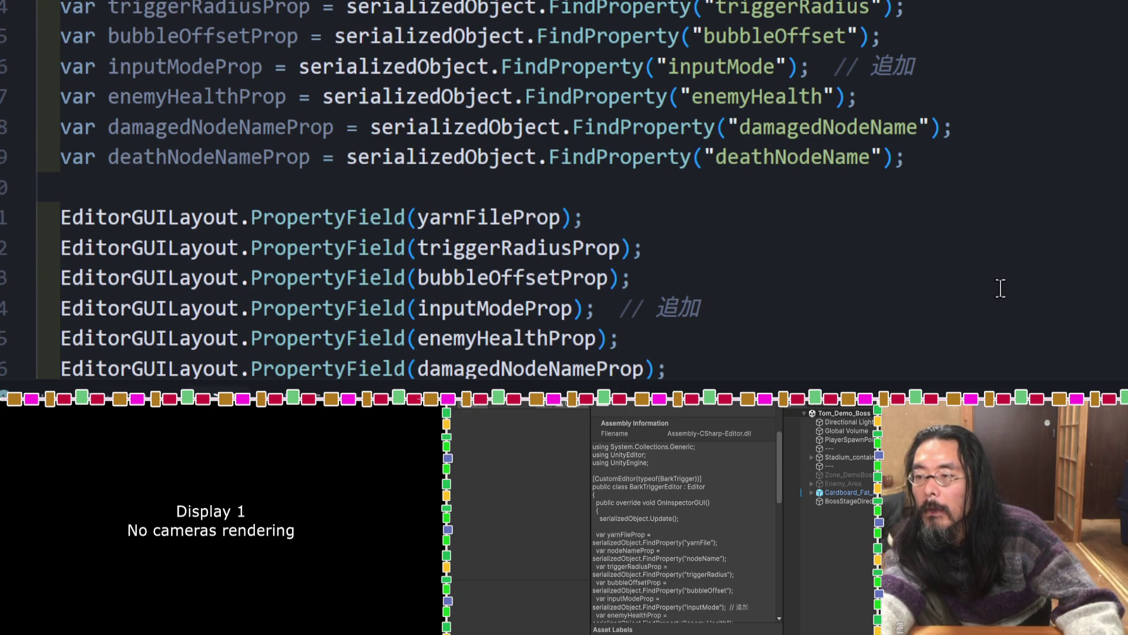
pyautogui.scroll(-6, 1001, 288)
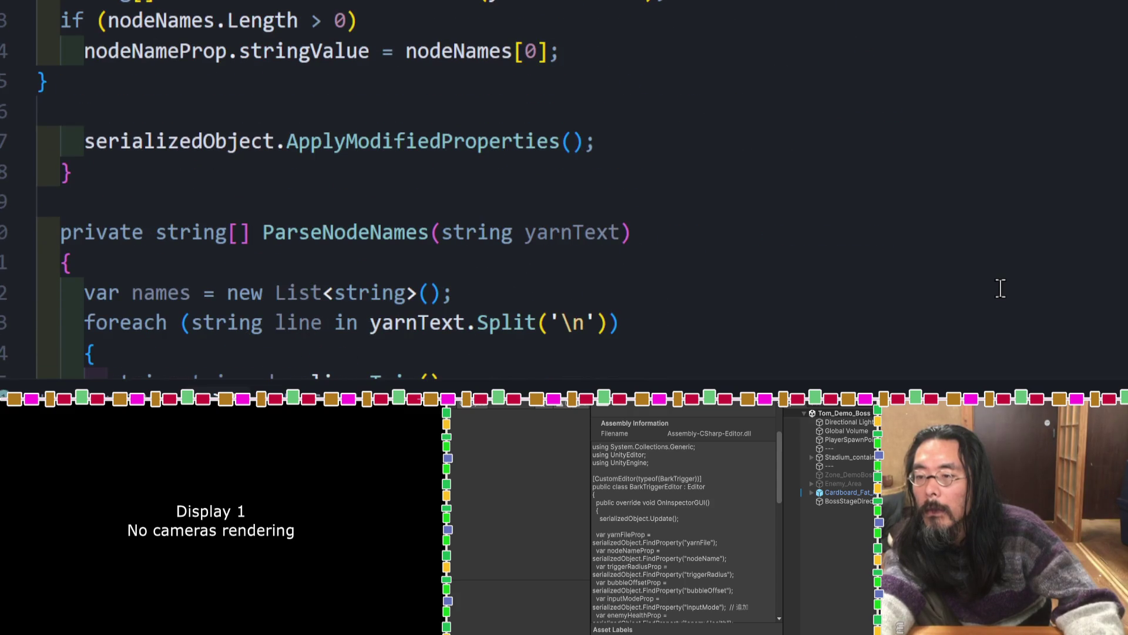
pyautogui.scroll(4, 1001, 288)
pyautogui.scroll(3, 1001, 288)
pyautogui.scroll(3, 1000, 282)
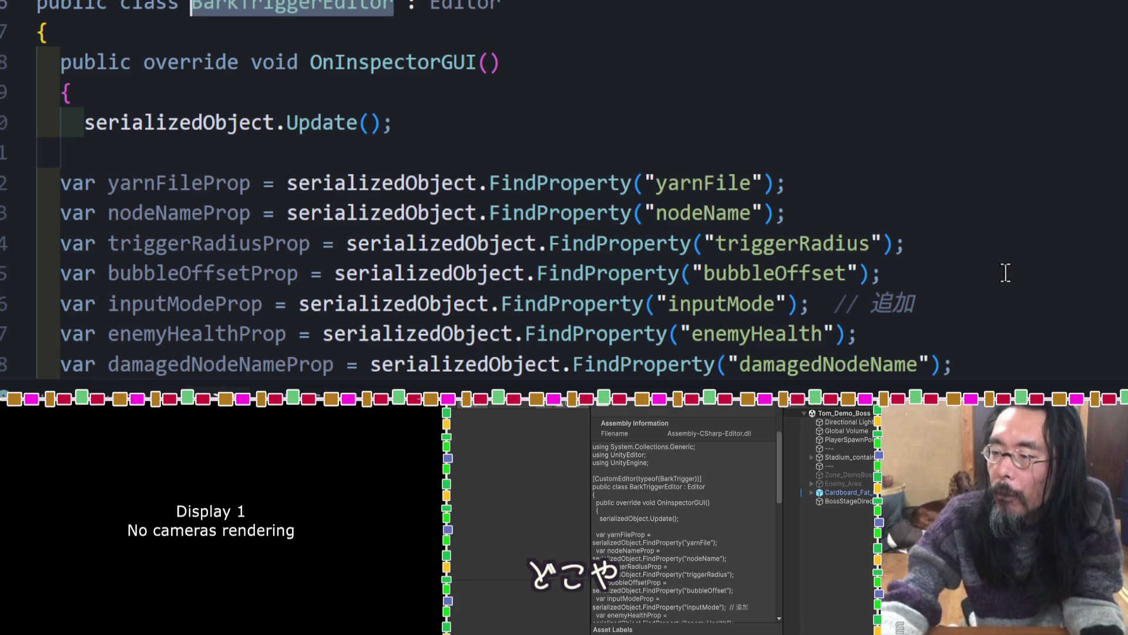
pyautogui.scroll(-3, 955, 253)
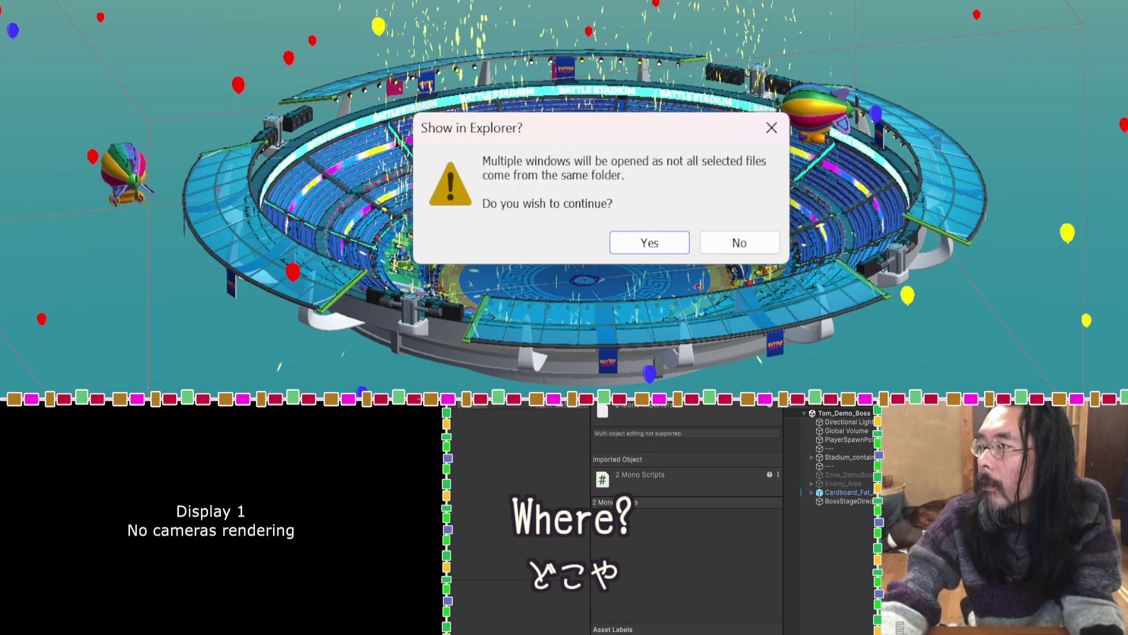
# Confirm Show in Explorer for both Bark scripts and move the Editor folder window aside.
pyautogui.click(648, 245)
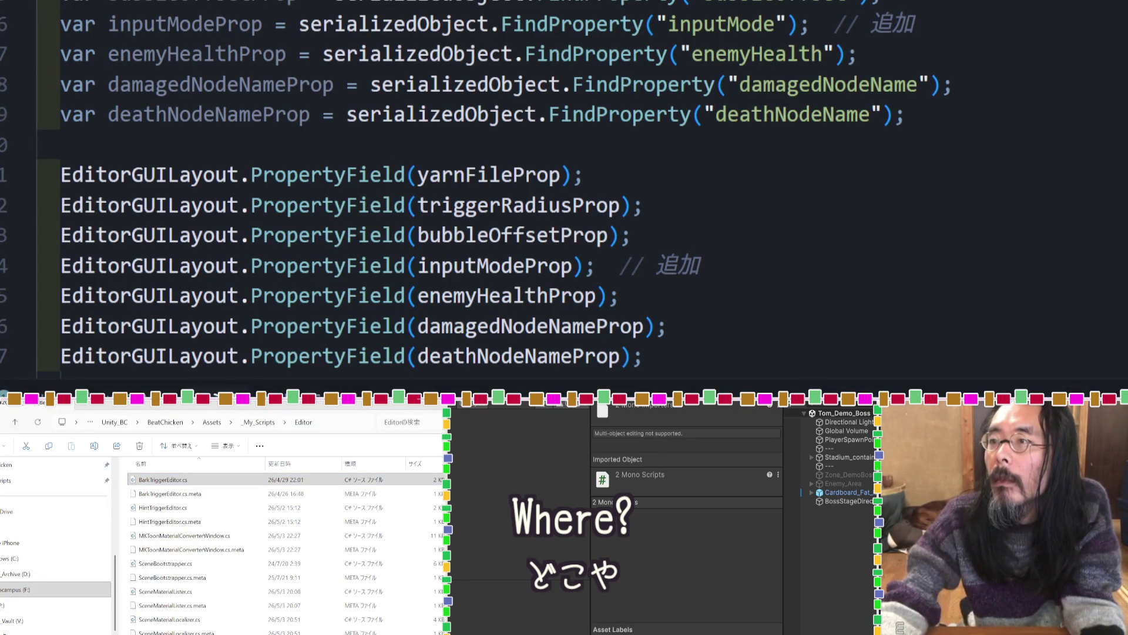
pyautogui.click(1002, 53)
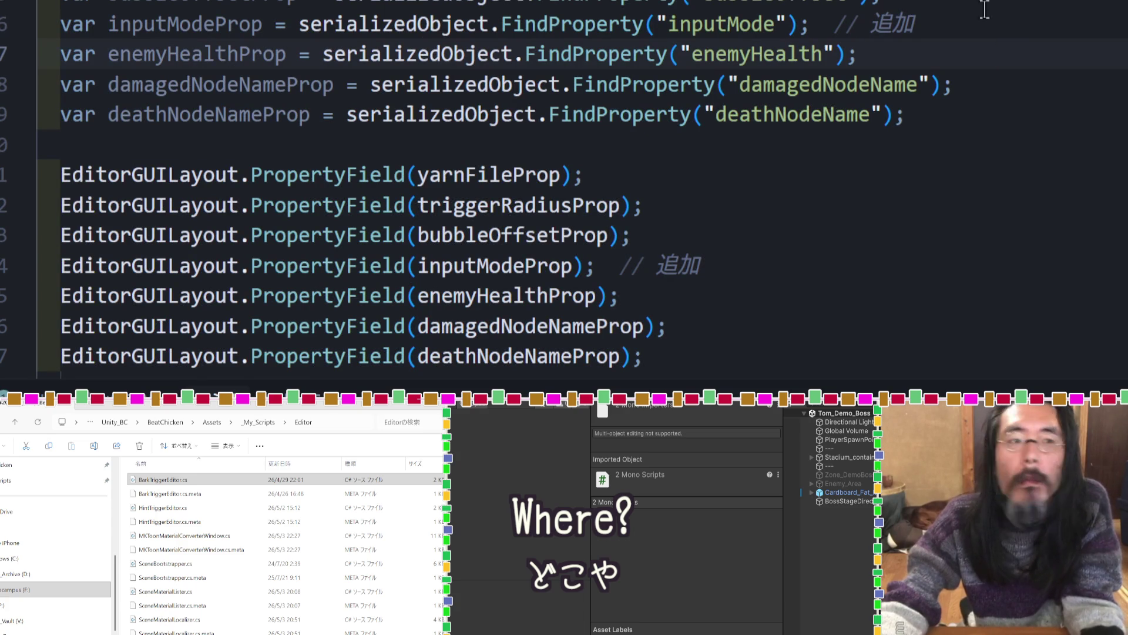
pyautogui.moveTo(408, 405); pyautogui.dragTo(379, 536)
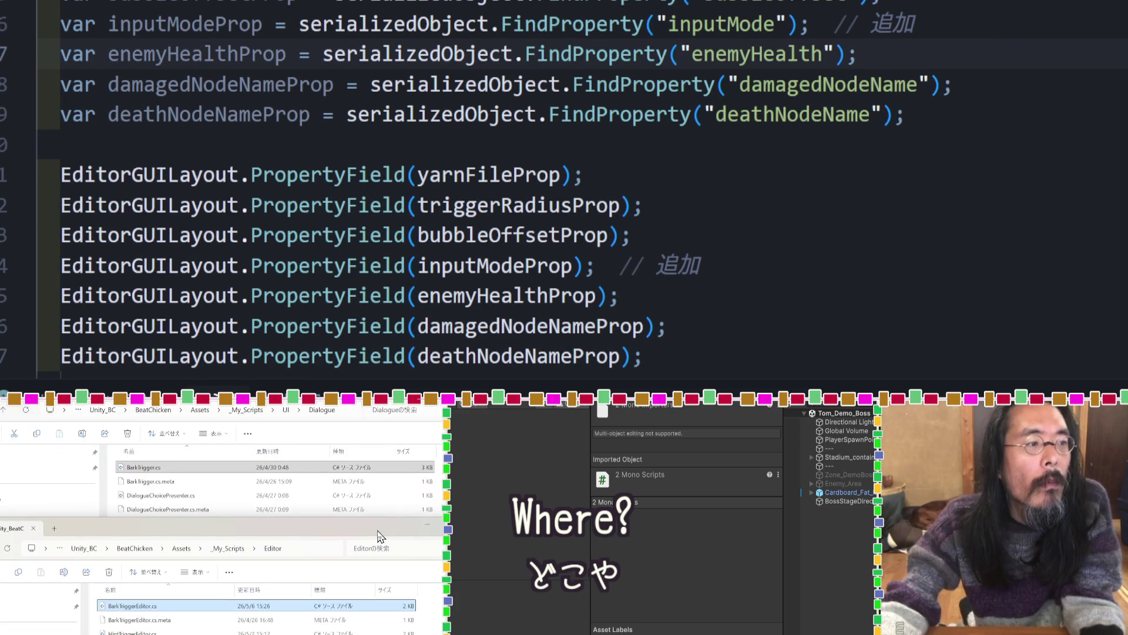
# Cycle between the Dialogue folder window and Unity, confirming the folder prompt again.
pyautogui.hotkey('alt', 'Tab')
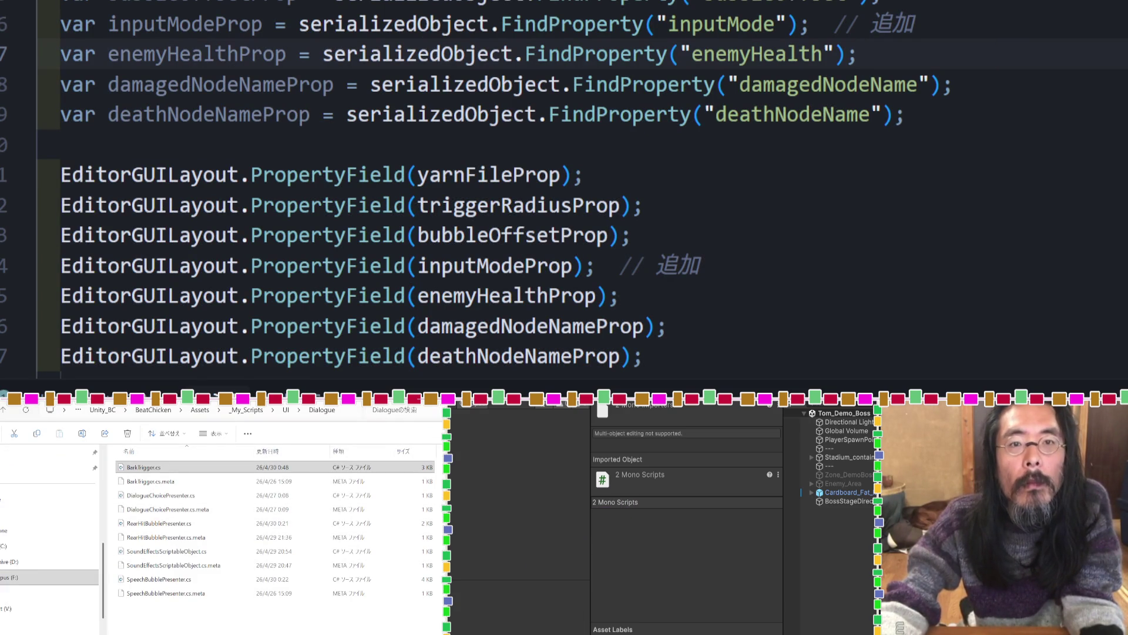
pyautogui.hotkey('alt', 'Tab')
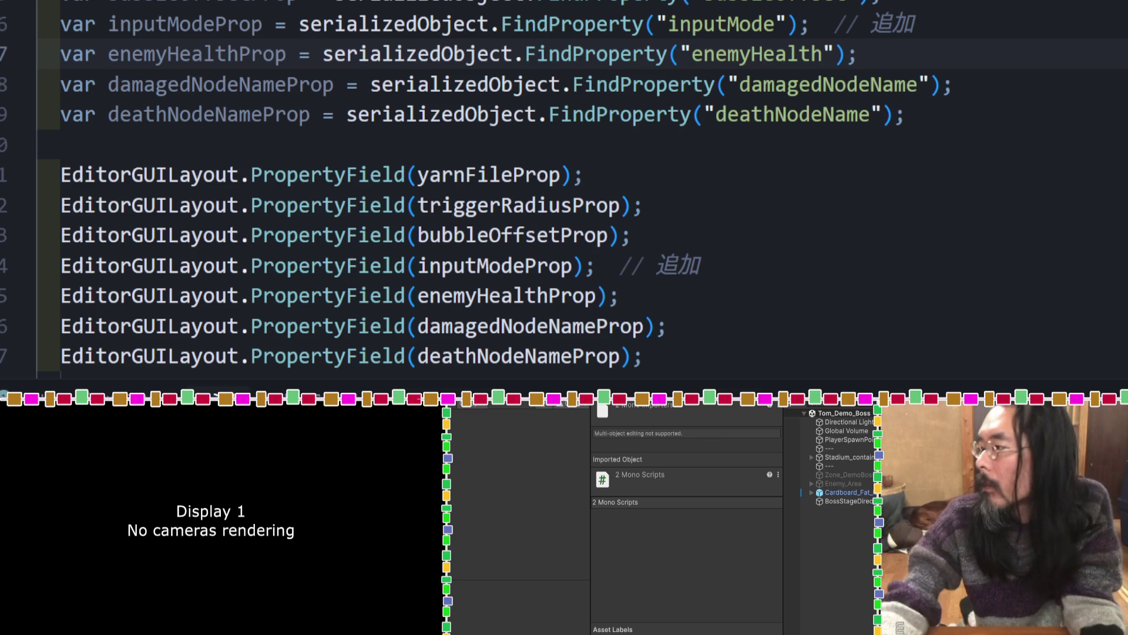
pyautogui.hotkey('alt', 'Tab')
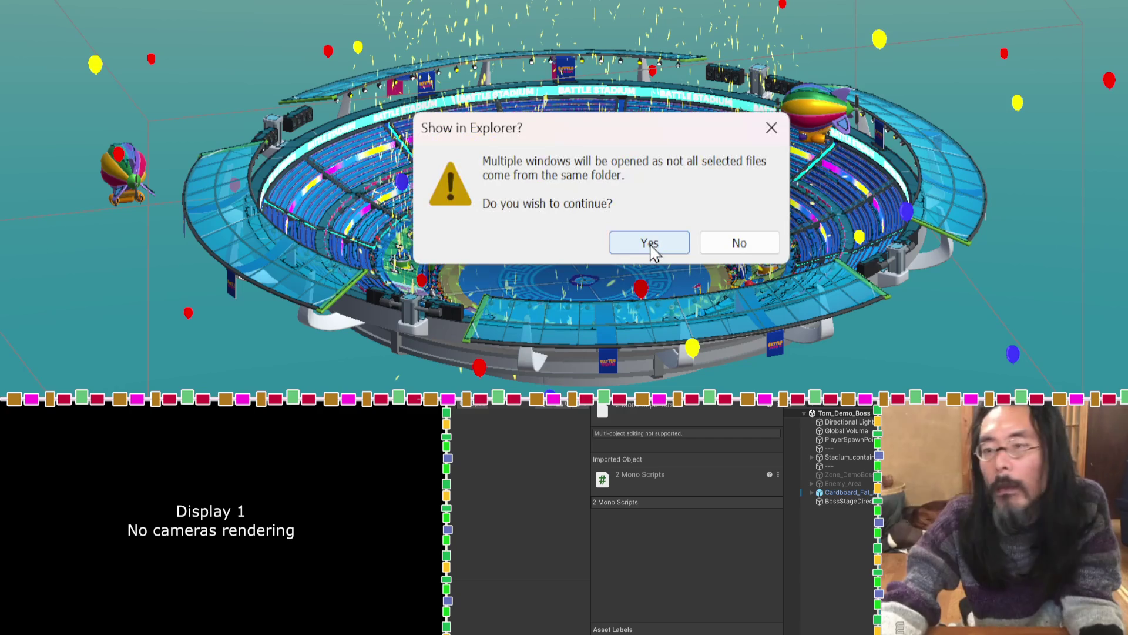
pyautogui.click(651, 247)
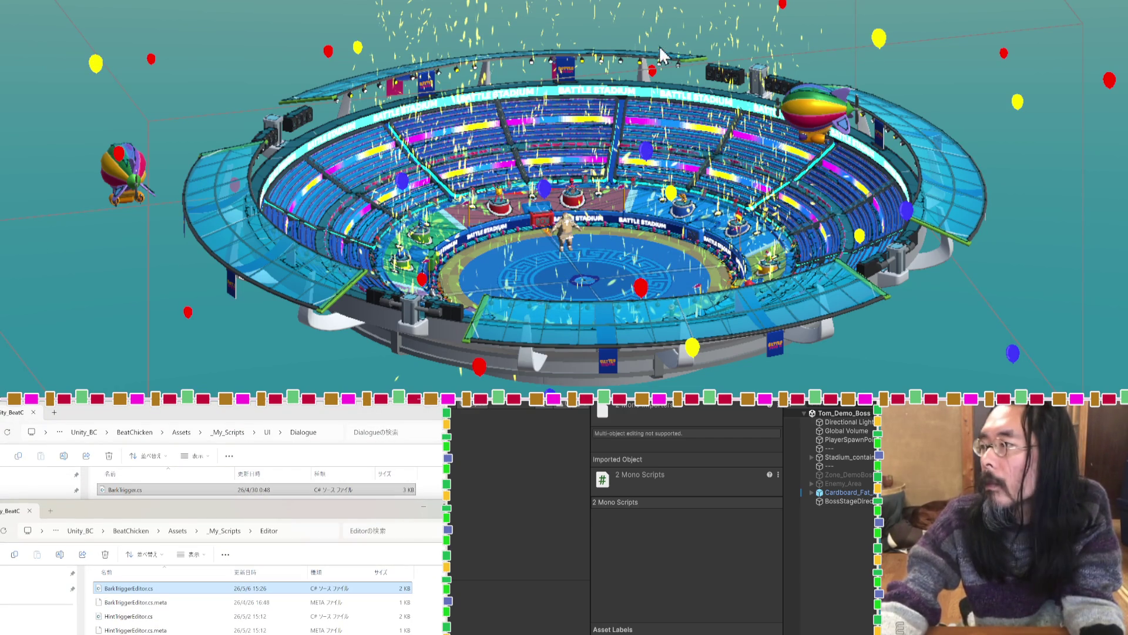
pyautogui.hotkey('alt', 'Tab')
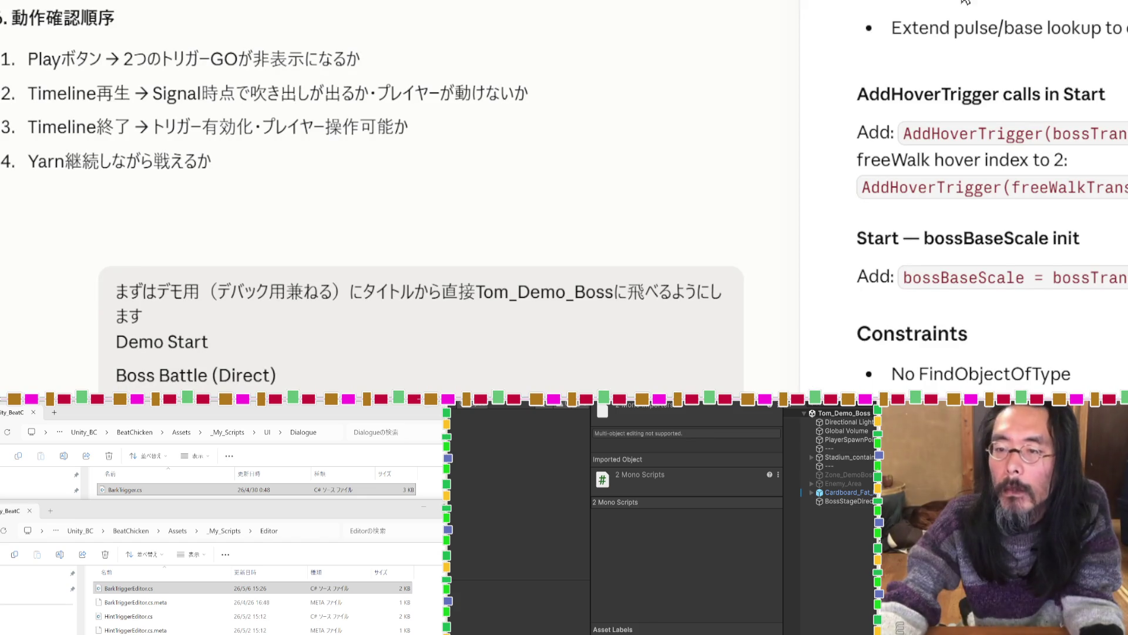
# Attach BarkTriggerEditor.cs and a second C# script to the Claude chat and read the reply.
pyautogui.moveTo(128, 588)
pyautogui.mouseDown()
pyautogui.moveTo(247, 230)
pyautogui.moveTo(146, 236)
pyautogui.mouseUp()
pyautogui.moveTo(125, 490); pyautogui.dragTo(428, 71)
pyautogui.scroll(5, 435, 74)
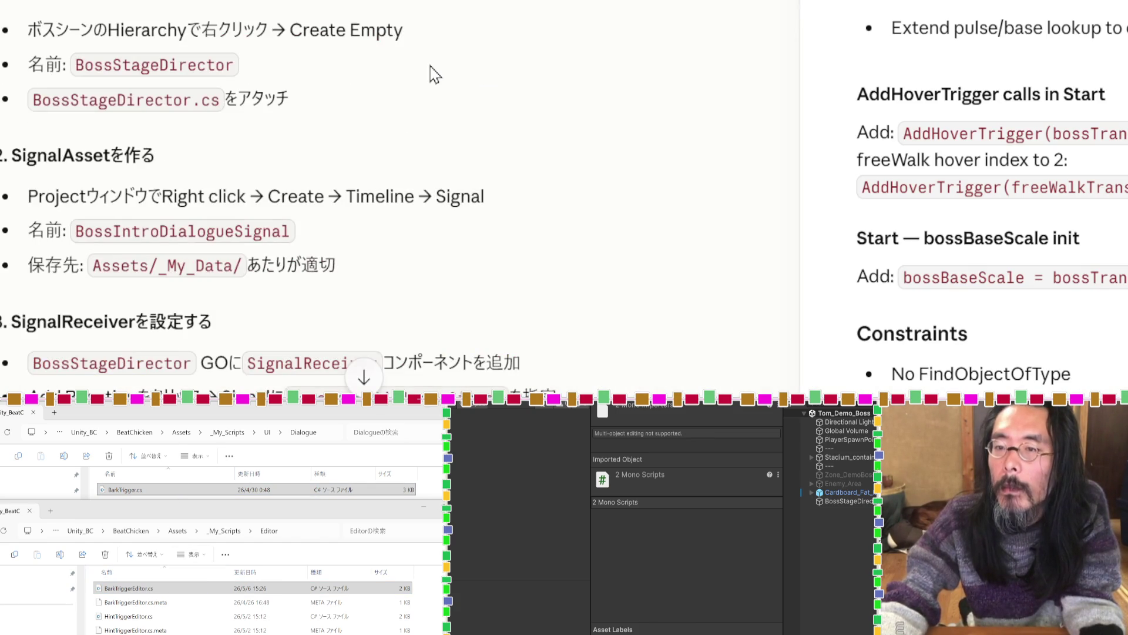
pyautogui.scroll(-5, 435, 75)
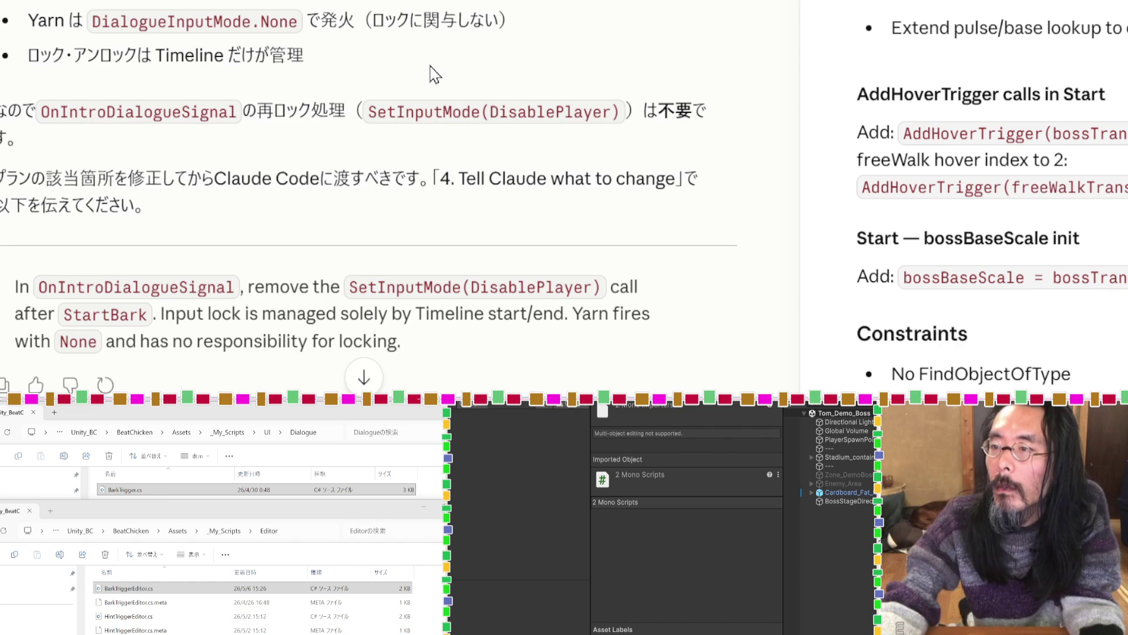
pyautogui.scroll(5, 435, 73)
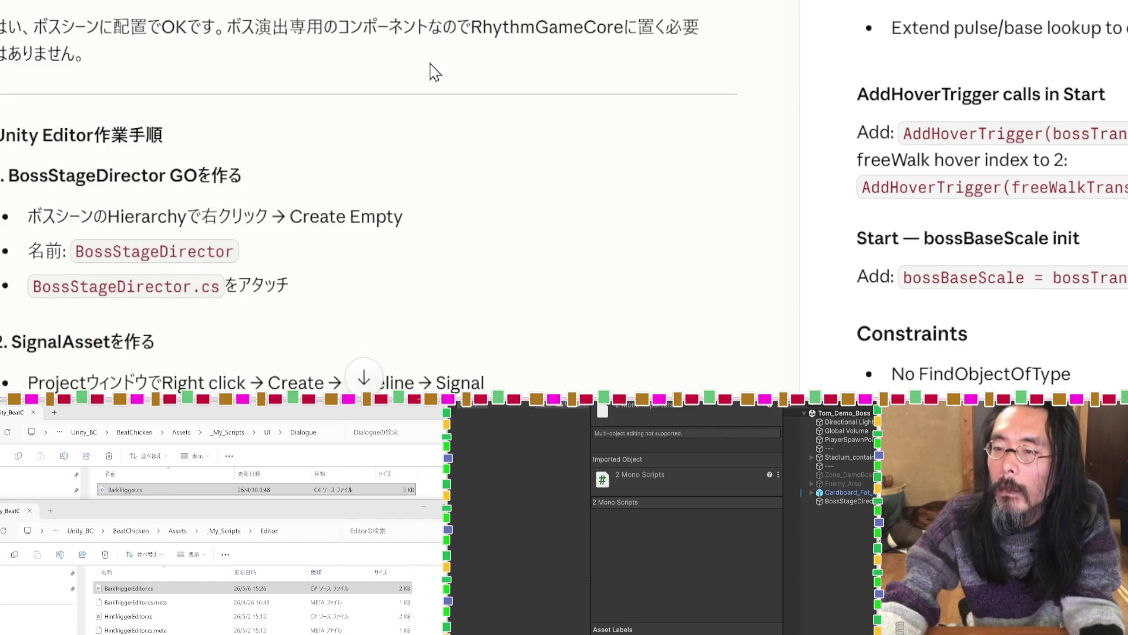
pyautogui.scroll(-8, 435, 74)
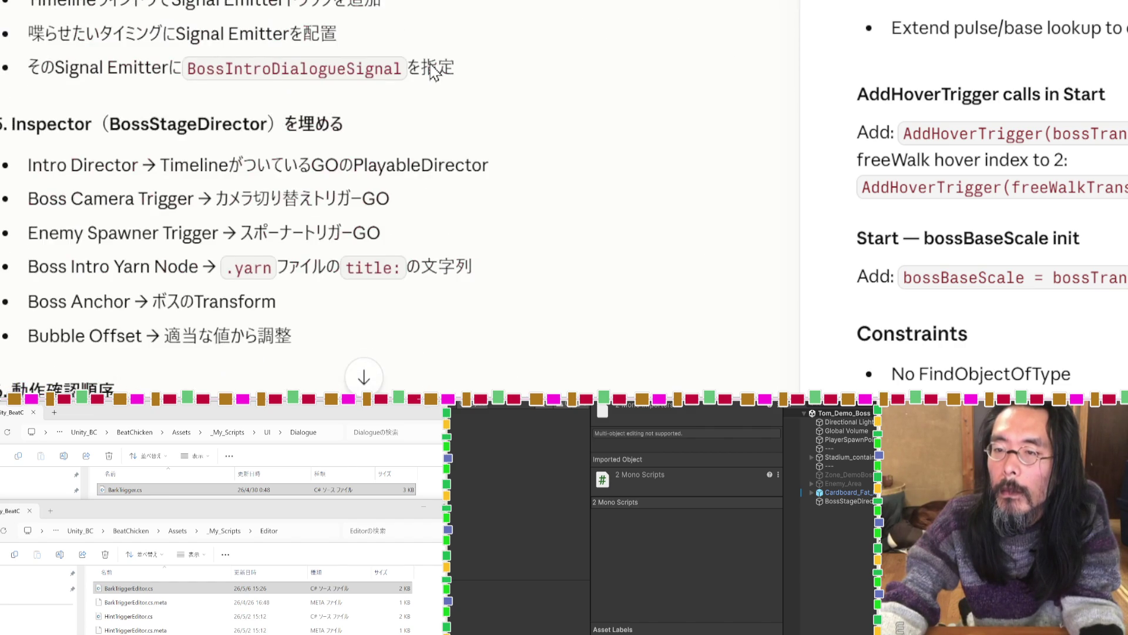
pyautogui.scroll(3, 432, 64)
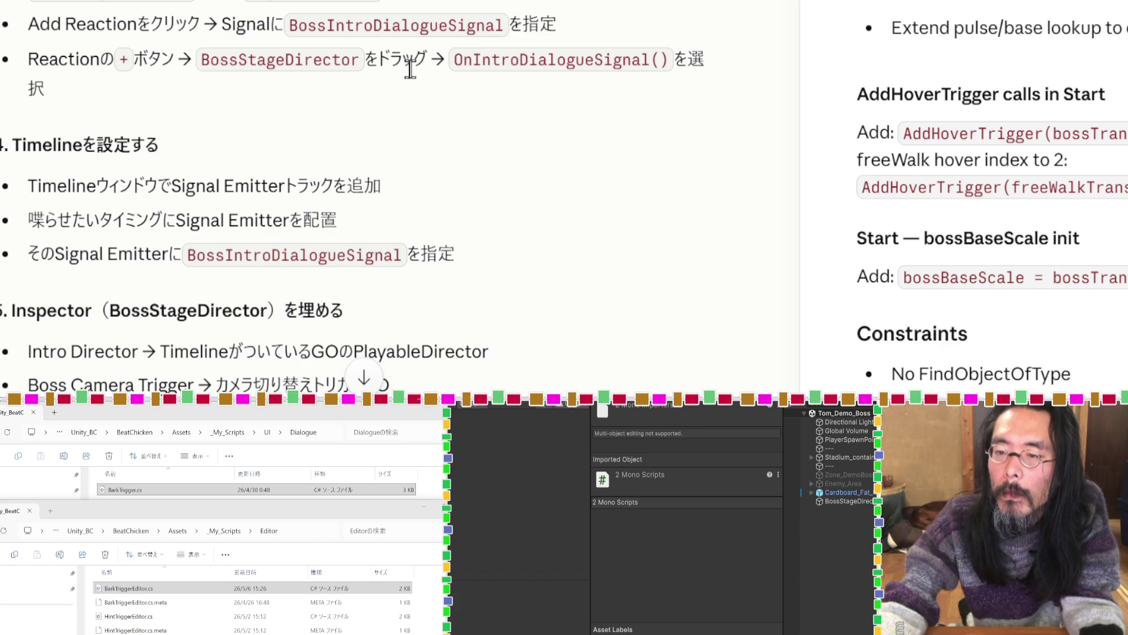
# Select the Timeline signal speech-bubble test step in Claude's play-test checklist.
pyautogui.scroll(-3, 378, 106)
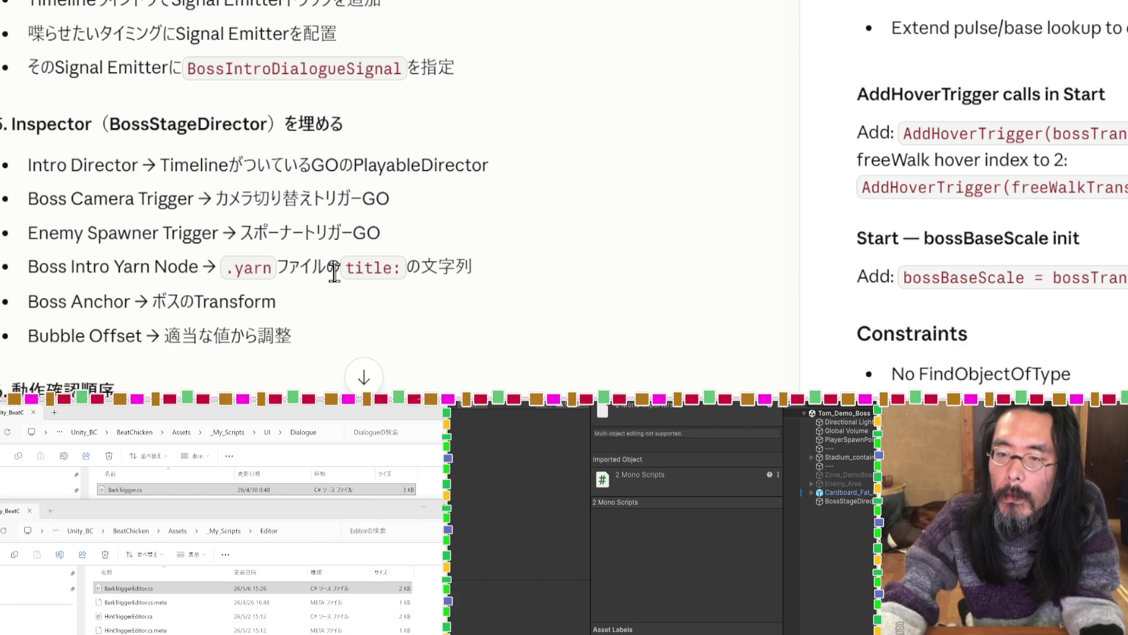
pyautogui.scroll(-5, 334, 272)
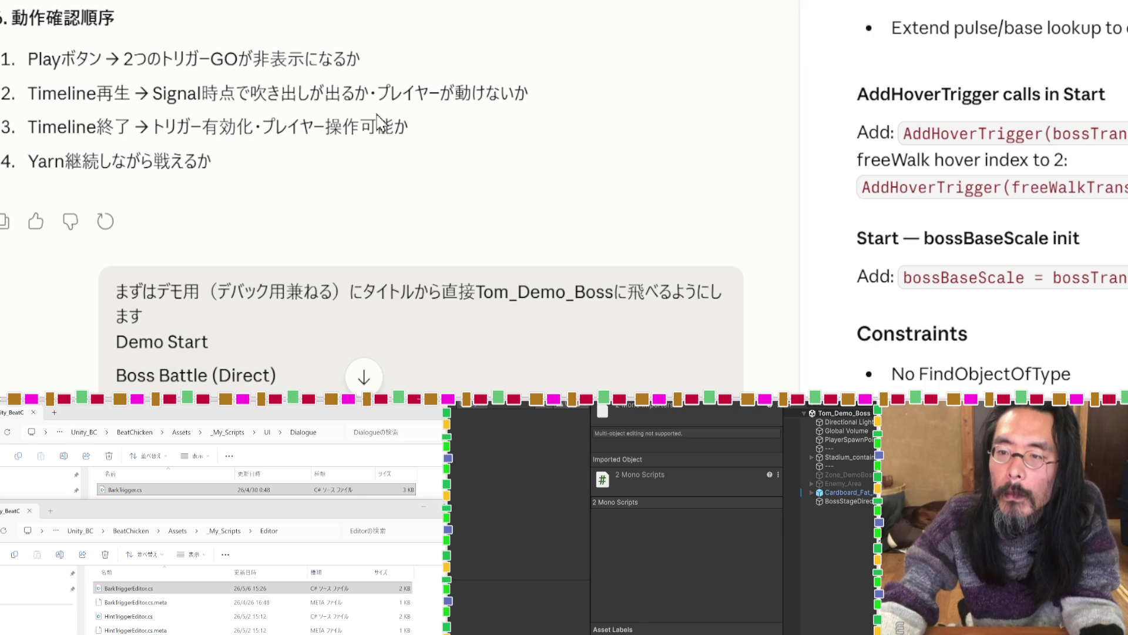
pyautogui.moveTo(368, 93); pyautogui.dragTo(23, 100)
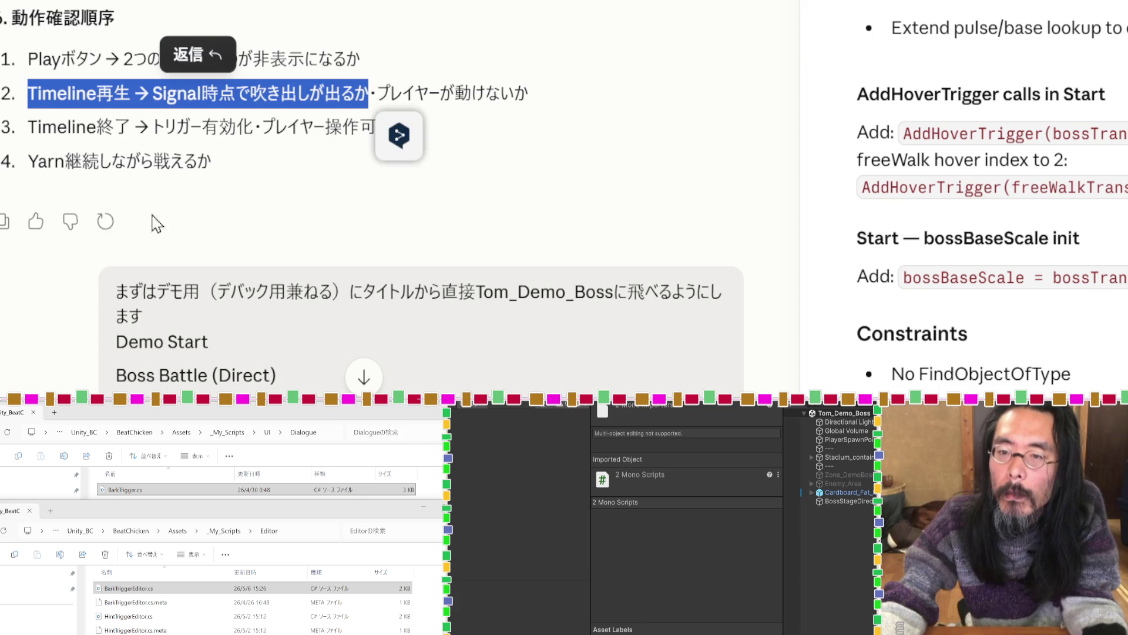
pyautogui.click(22, 100)
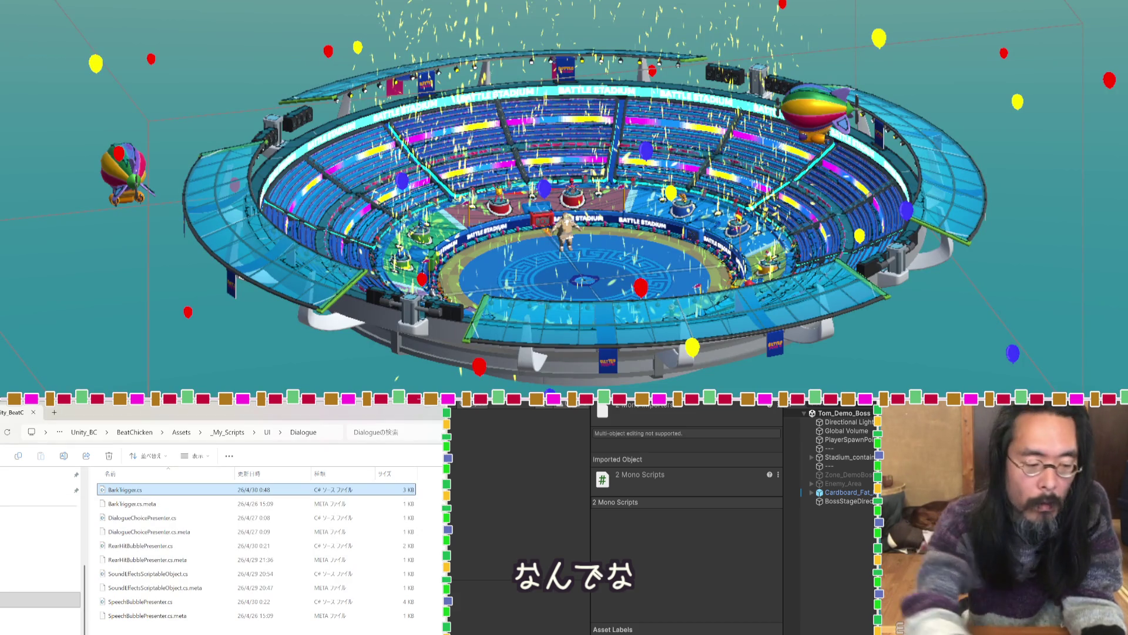
# Review the running apps and background processes in Task Manager, then close it.
pyautogui.hotkey('ctrl', 'shift', 'Escape')
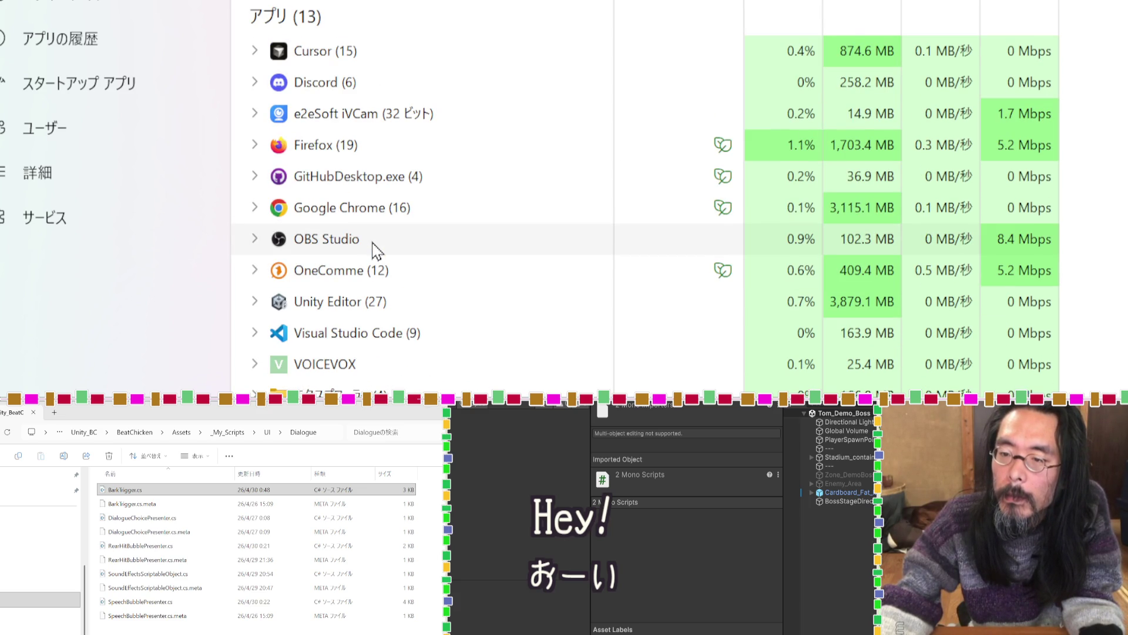
pyautogui.scroll(-10, 376, 250)
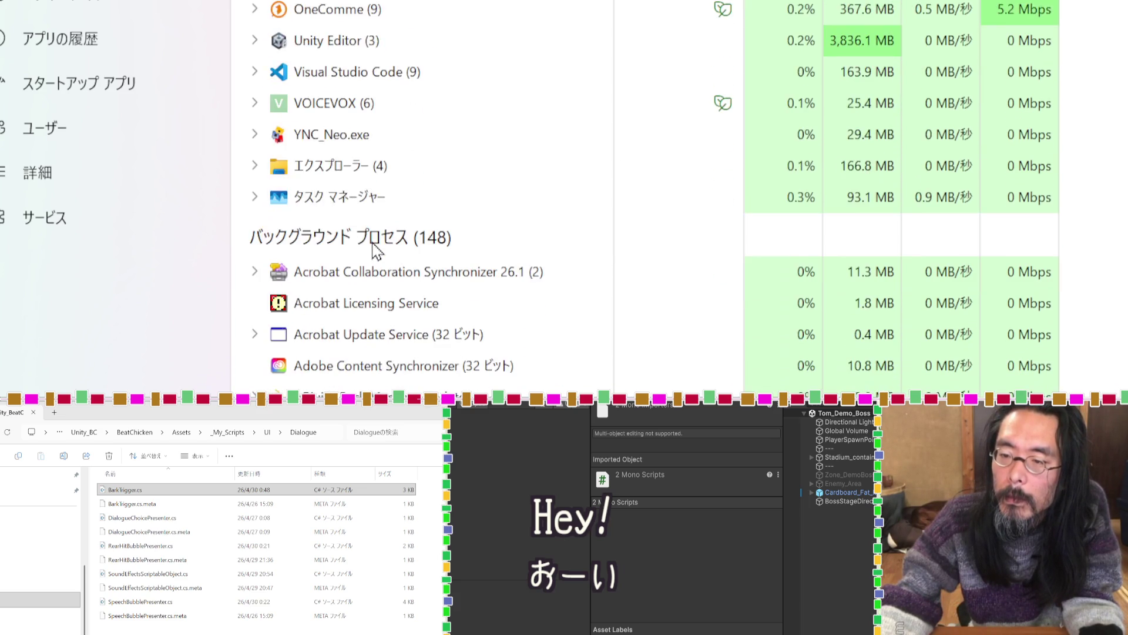
pyautogui.scroll(-5, 374, 252)
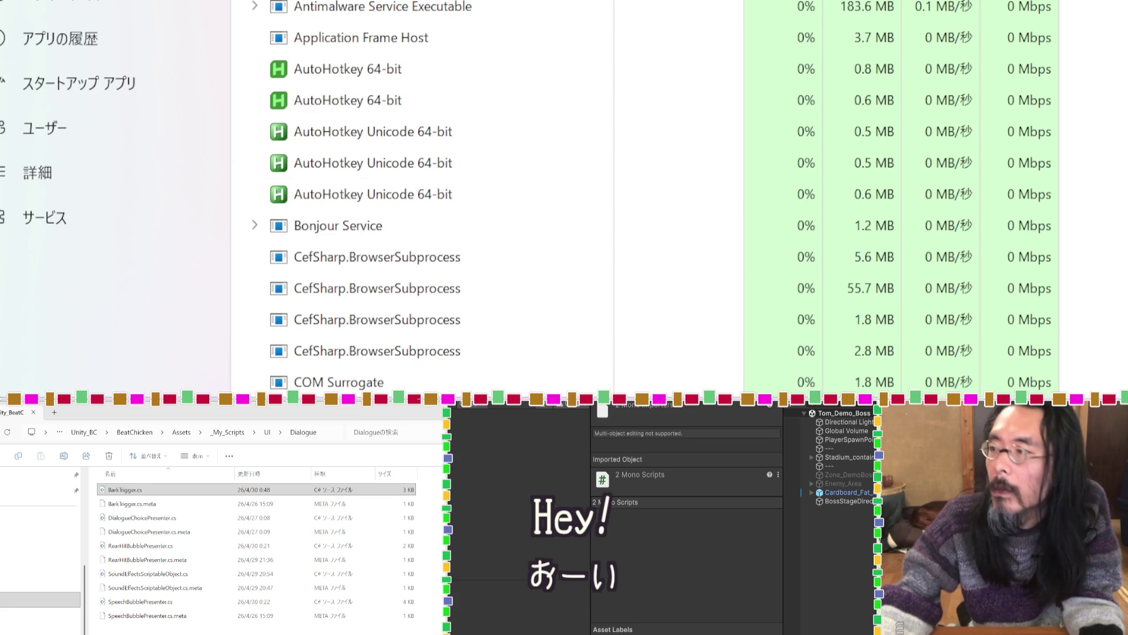
pyautogui.click(888, 3)
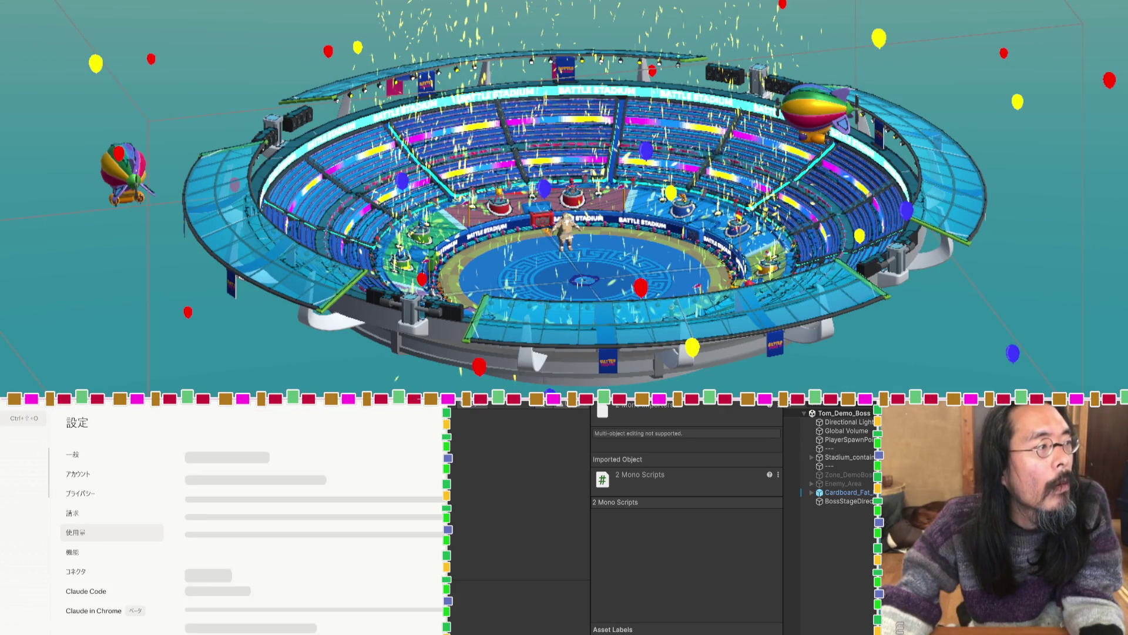
# Return from Claude's usage settings to a chat and bring the Dialogue scripts folder forward.
pyautogui.click(21, 568)
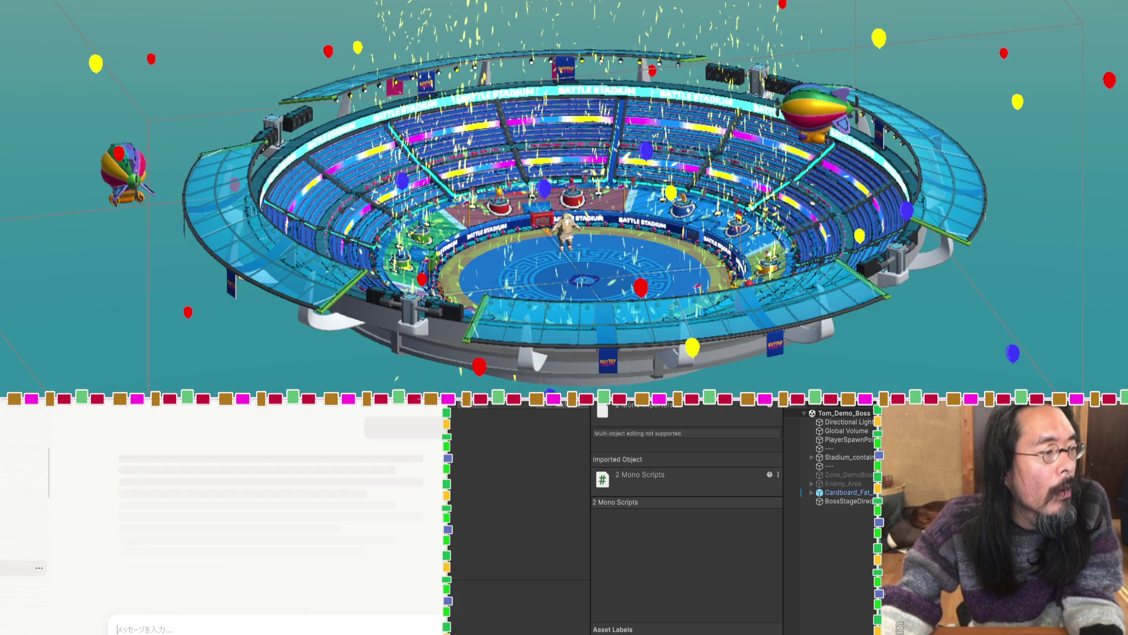
pyautogui.click(13, 542)
pyautogui.click(13, 541)
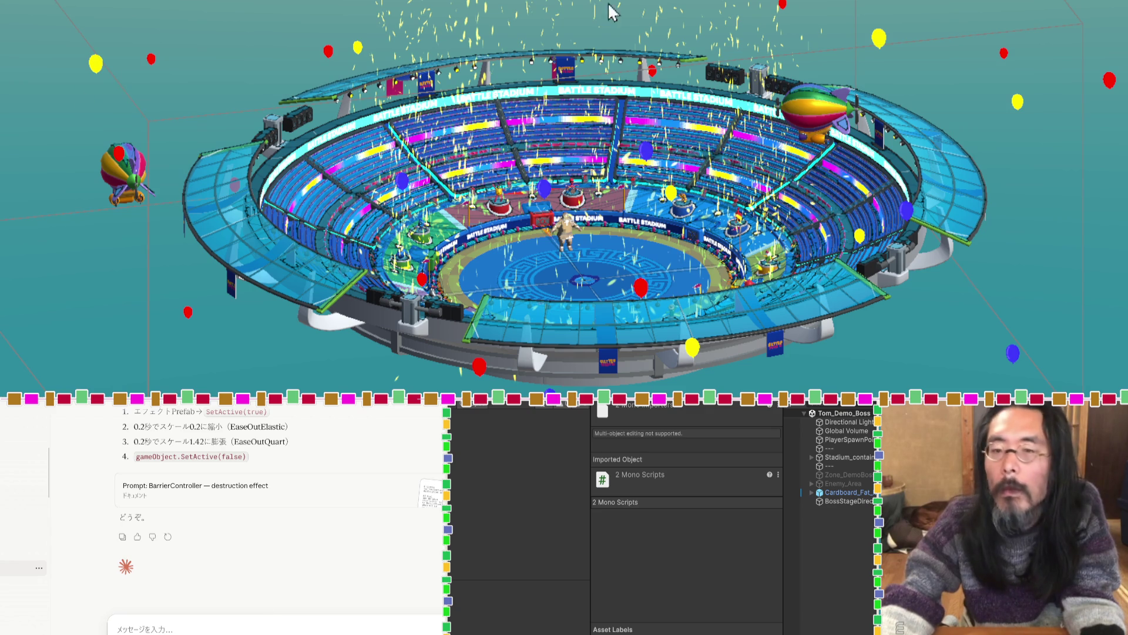
pyautogui.hotkey('alt', 'Tab')
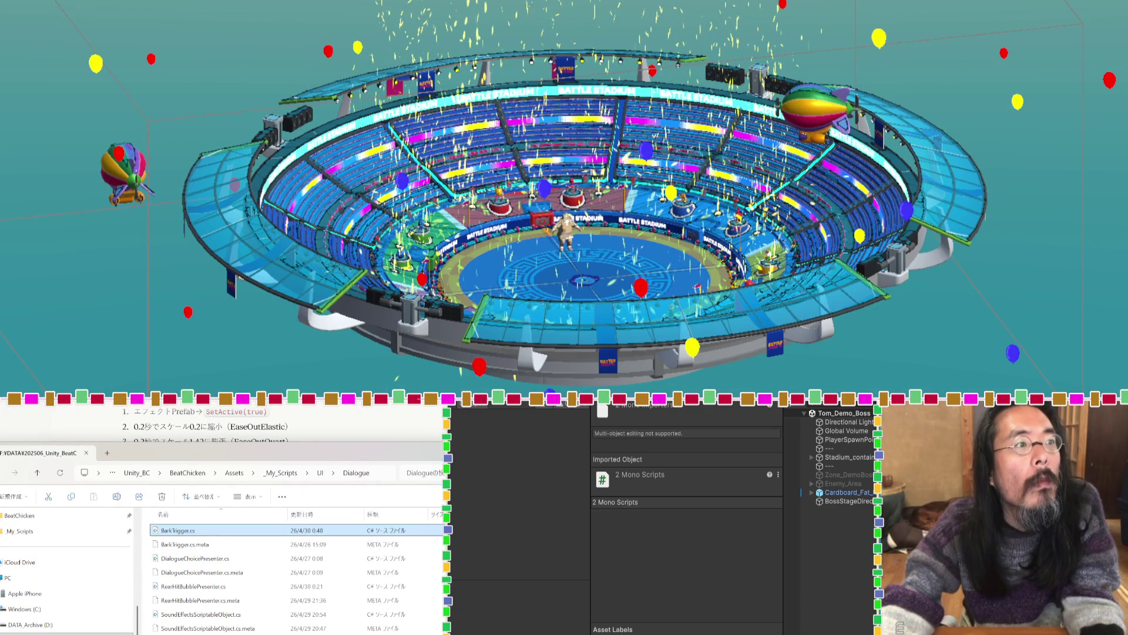
# Attach BarkTrigger.cs from Dialogue and BarkTriggerEditor.cs from Editor to the Claude chat.
pyautogui.hotkey('alt', 'Tab')
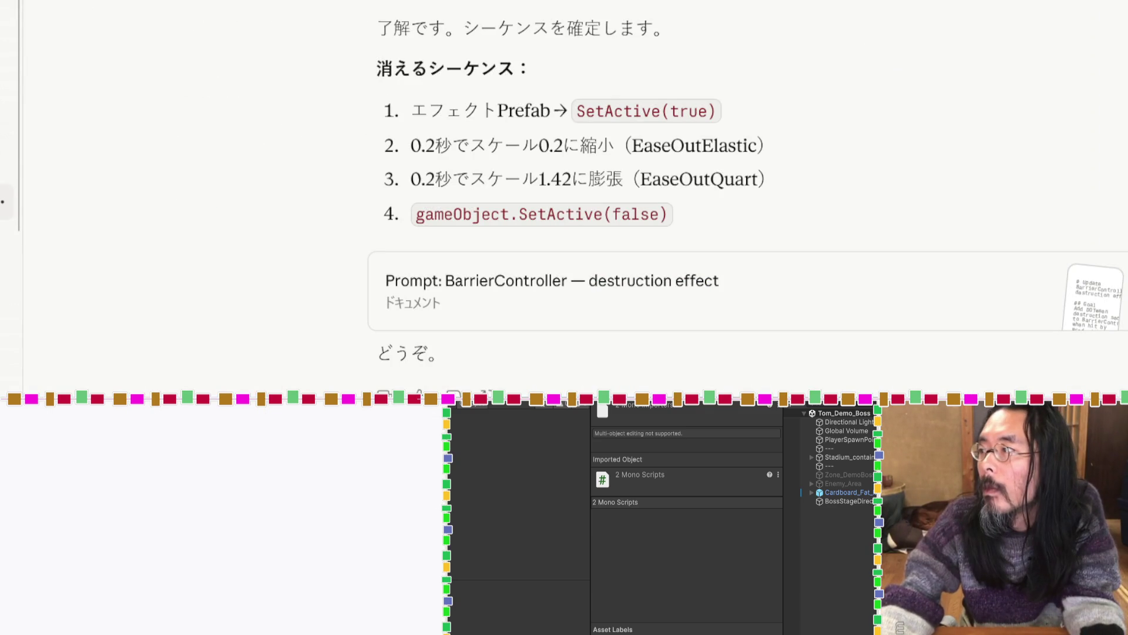
pyautogui.hotkey('alt', 'Tab')
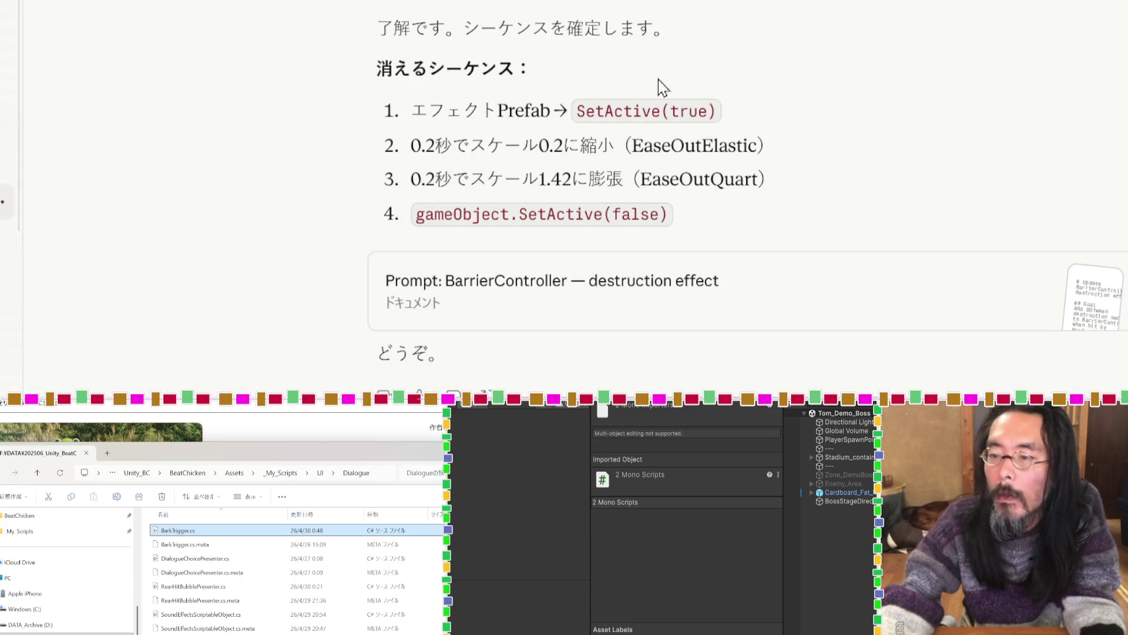
pyautogui.moveTo(184, 536)
pyautogui.mouseDown()
pyautogui.moveTo(353, 294)
pyautogui.moveTo(252, 346)
pyautogui.mouseUp()
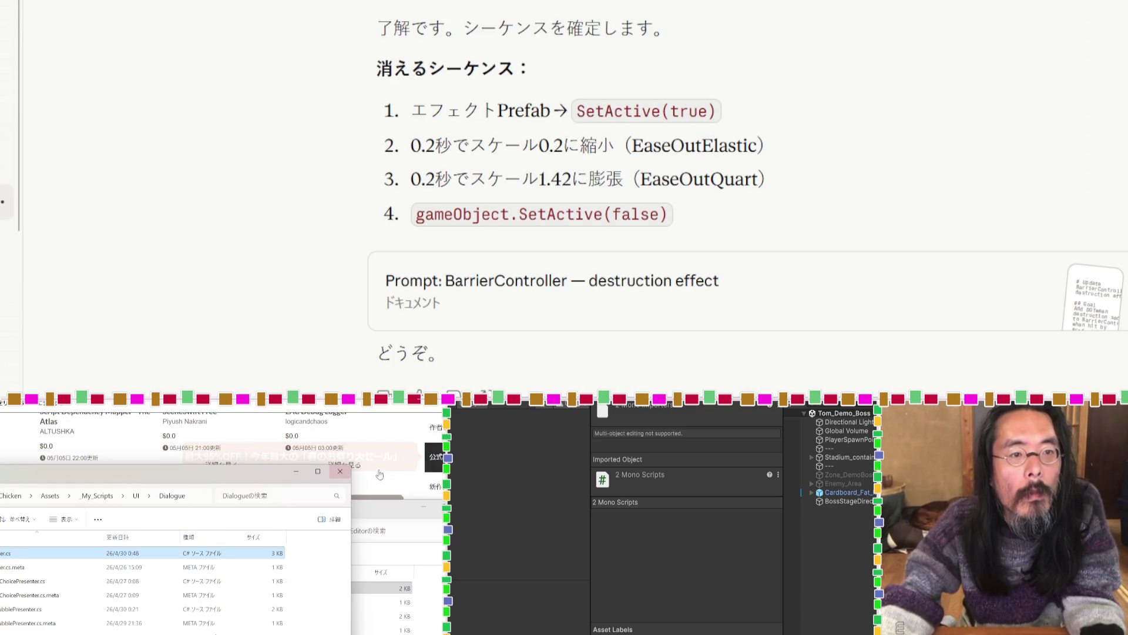
pyautogui.hotkey('alt', 'Tab')
pyautogui.moveTo(134, 493)
pyautogui.mouseDown()
pyautogui.moveTo(575, 227)
pyautogui.moveTo(572, 235)
pyautogui.mouseUp()
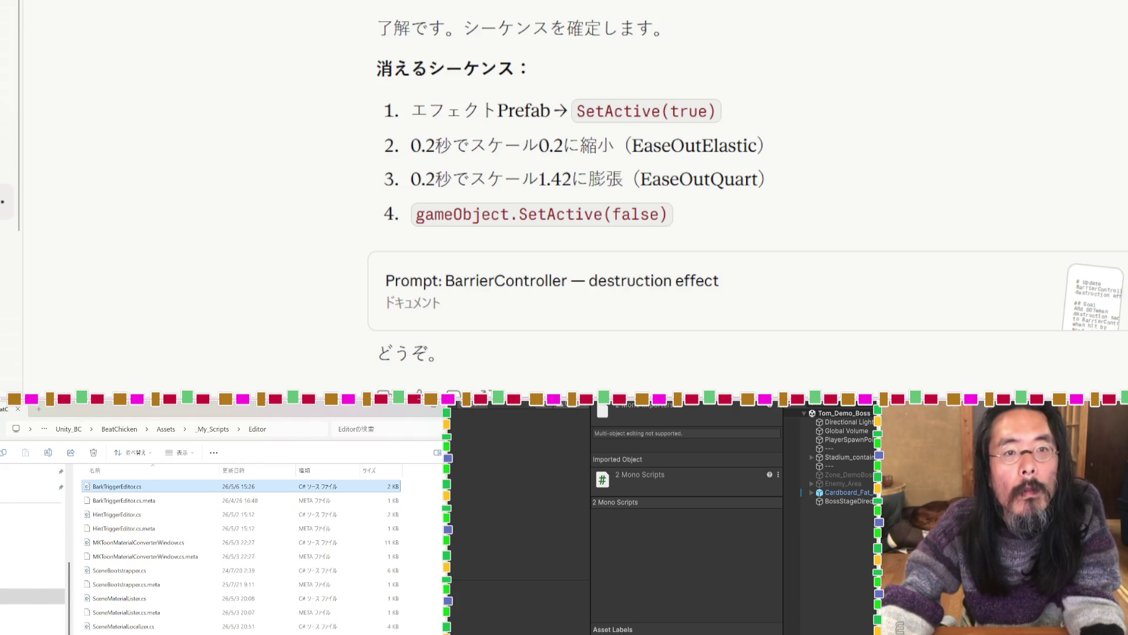
pyautogui.hotkey('alt', 'Tab')
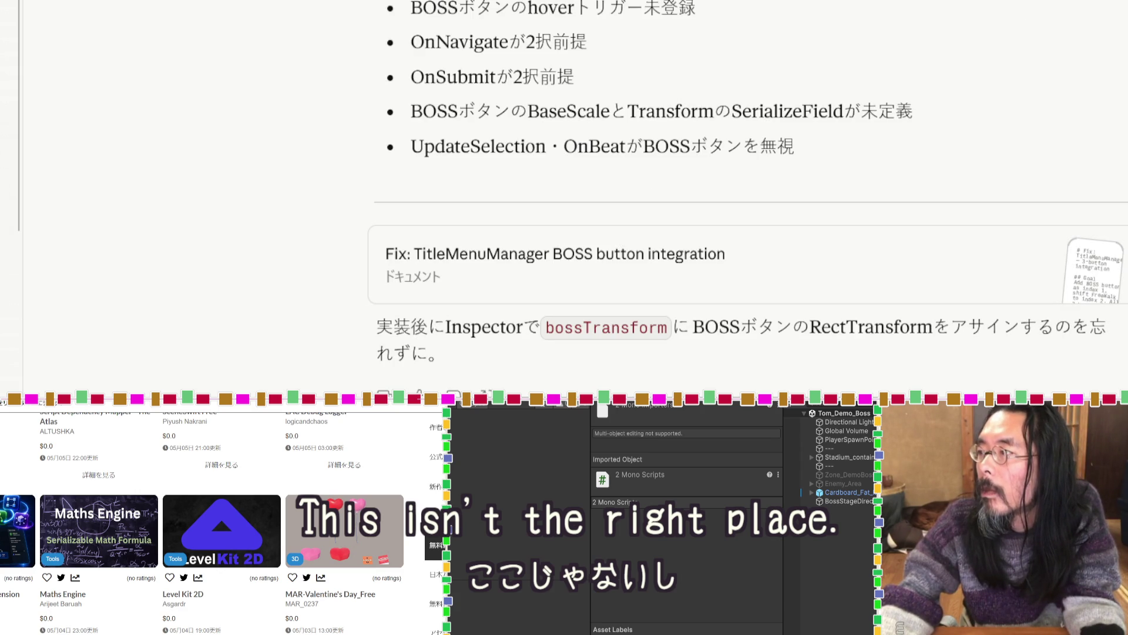
# Open the scripts' Editor and Dialogue folders in Explorer from Unity.
pyautogui.hotkey('alt', 'Tab')
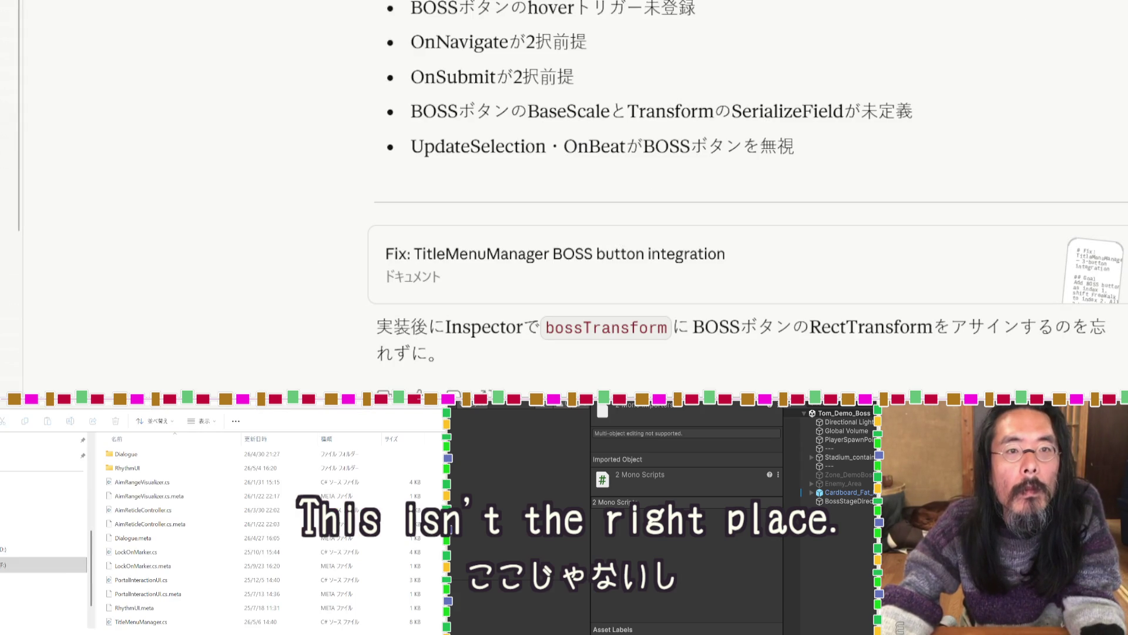
pyautogui.hotkey('alt', 'Tab')
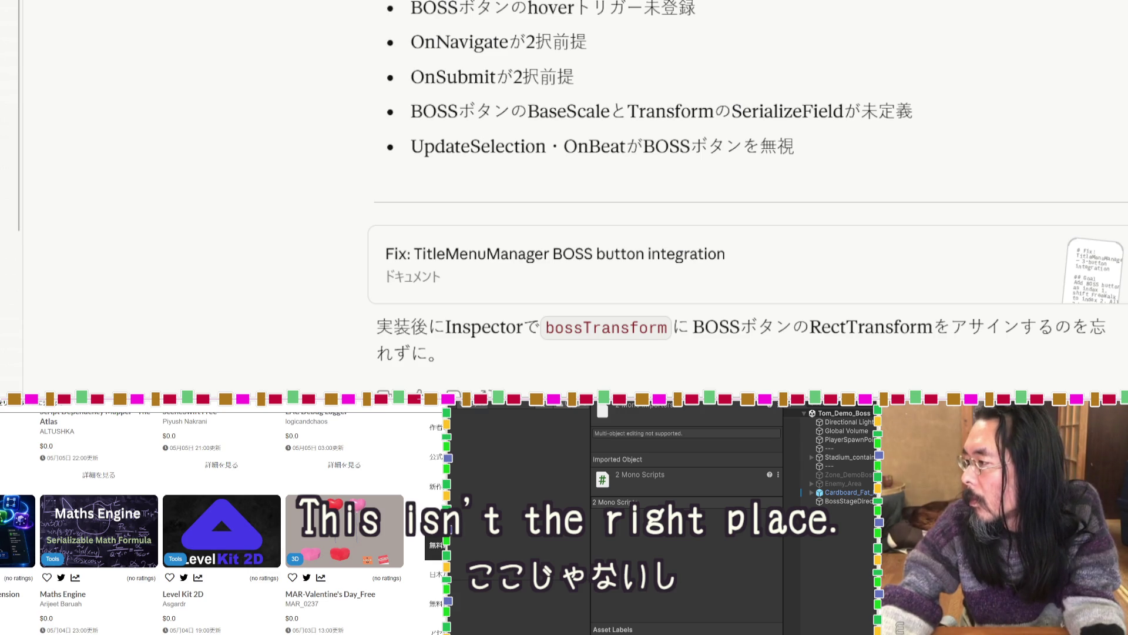
pyautogui.hotkey('alt', 'Tab')
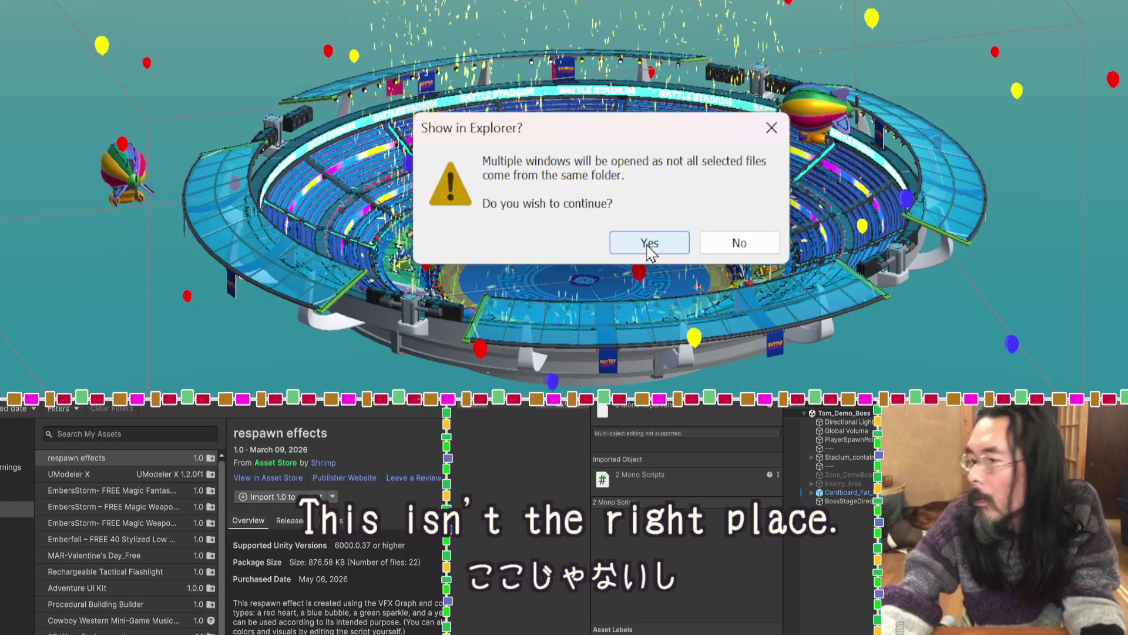
pyautogui.click(632, 241)
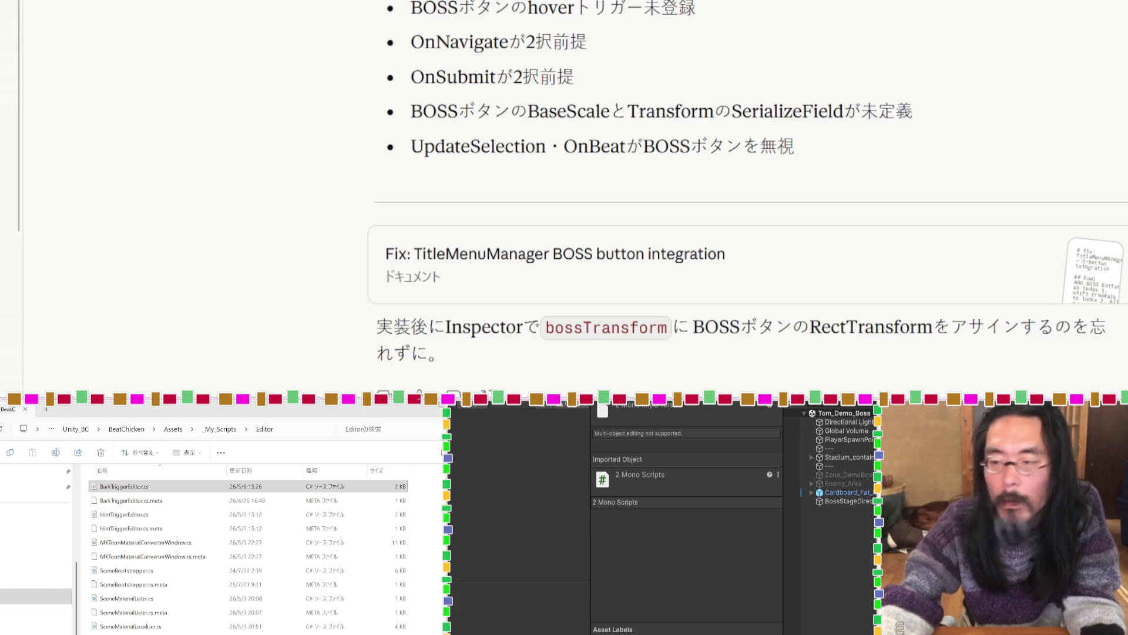
# Attach BarkTrigger.cs from the Dialogue folder to the Claude chat and close the folder window.
pyautogui.moveTo(359, 416); pyautogui.dragTo(344, 450)
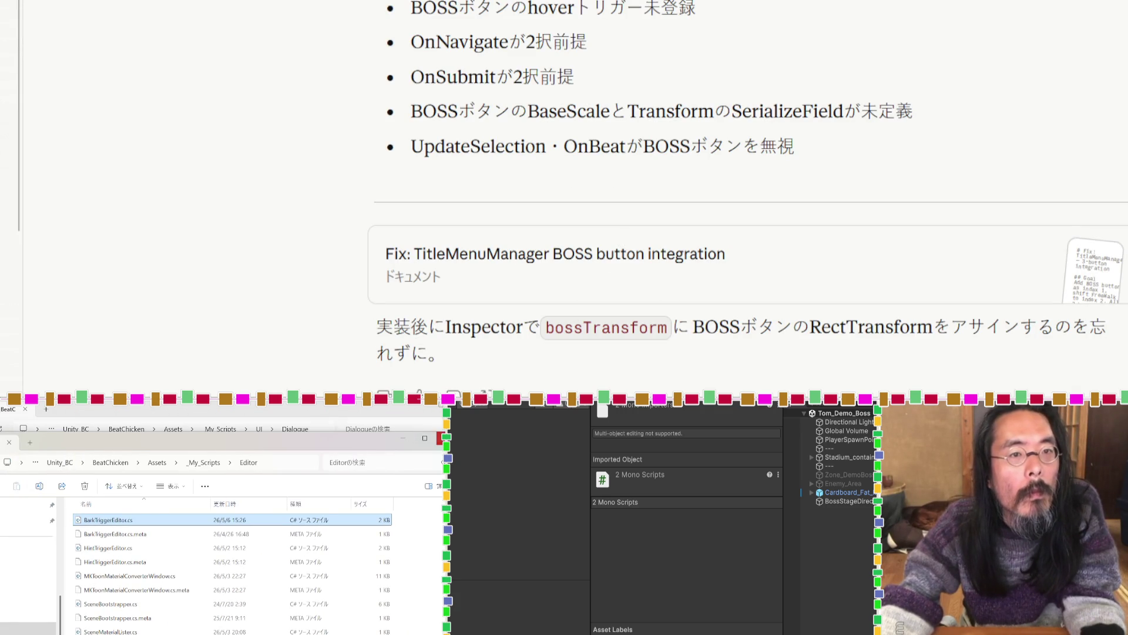
pyautogui.click(382, 428)
pyautogui.moveTo(117, 486)
pyautogui.mouseDown()
pyautogui.moveTo(599, 241)
pyautogui.moveTo(334, 355)
pyautogui.mouseUp()
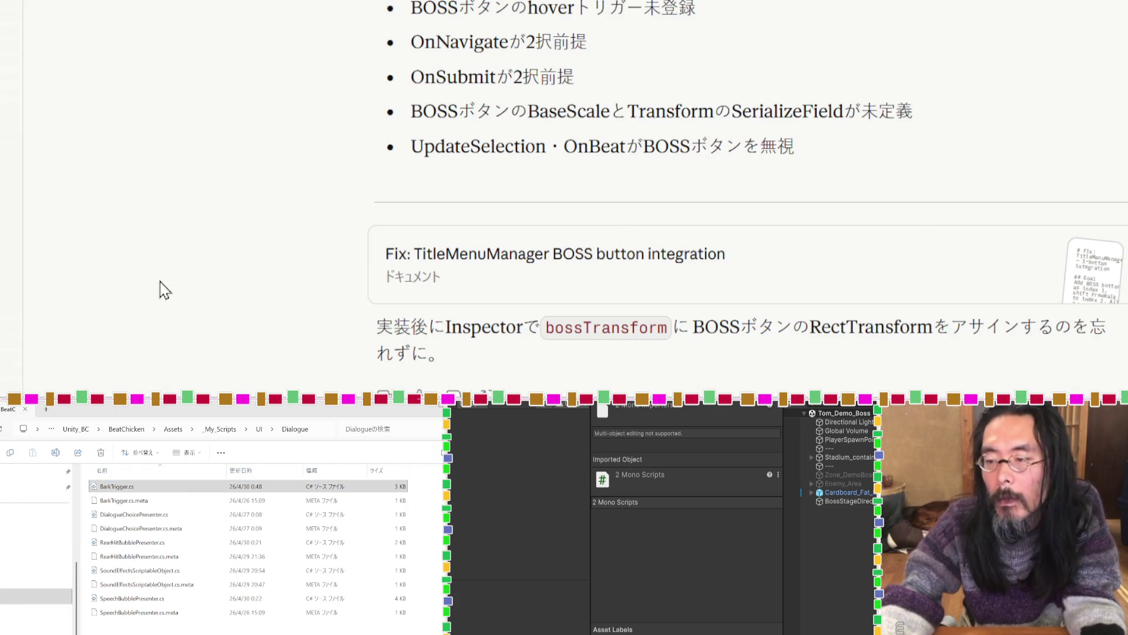
pyautogui.click(436, 415)
pyautogui.scroll(-3, 352, 276)
pyautogui.scroll(8, 443, 217)
pyautogui.scroll(-4, 453, 215)
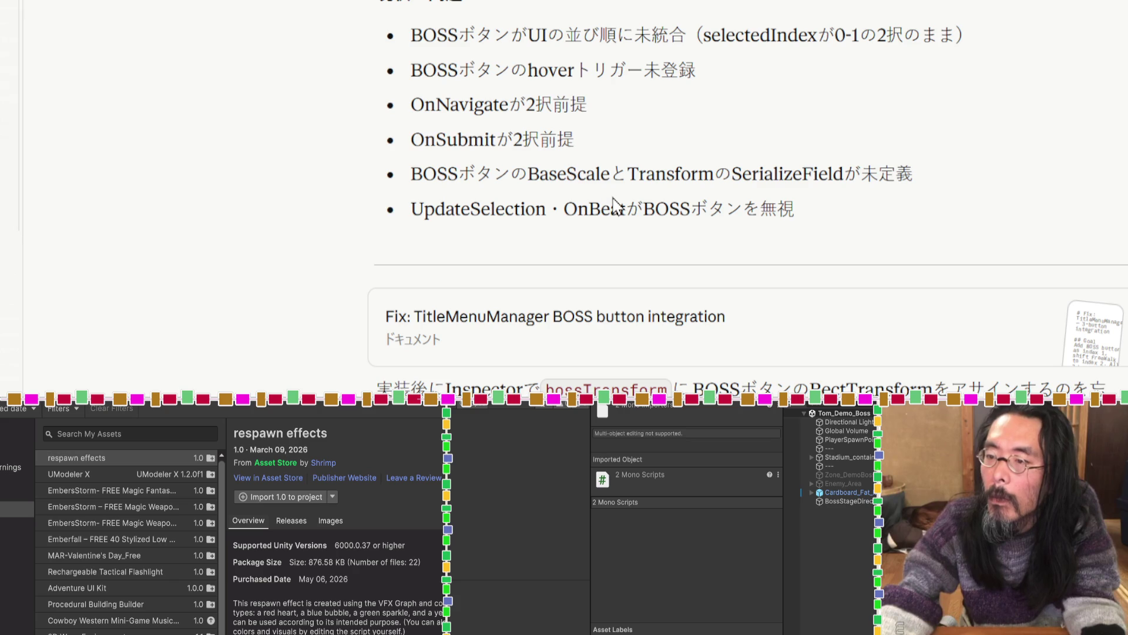
# Scroll Claude's conversation past the TitleMenuManager reply to the Timeline and Inspector setup steps.
pyautogui.scroll(-4, 613, 205)
pyautogui.scroll(15, 615, 205)
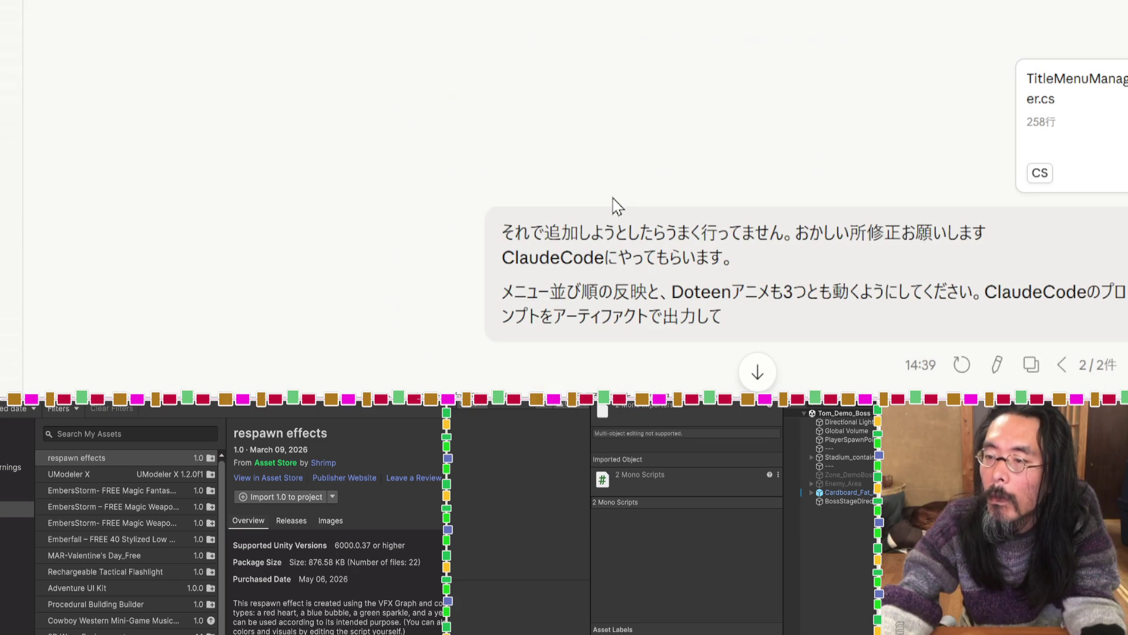
pyautogui.scroll(-5, 613, 205)
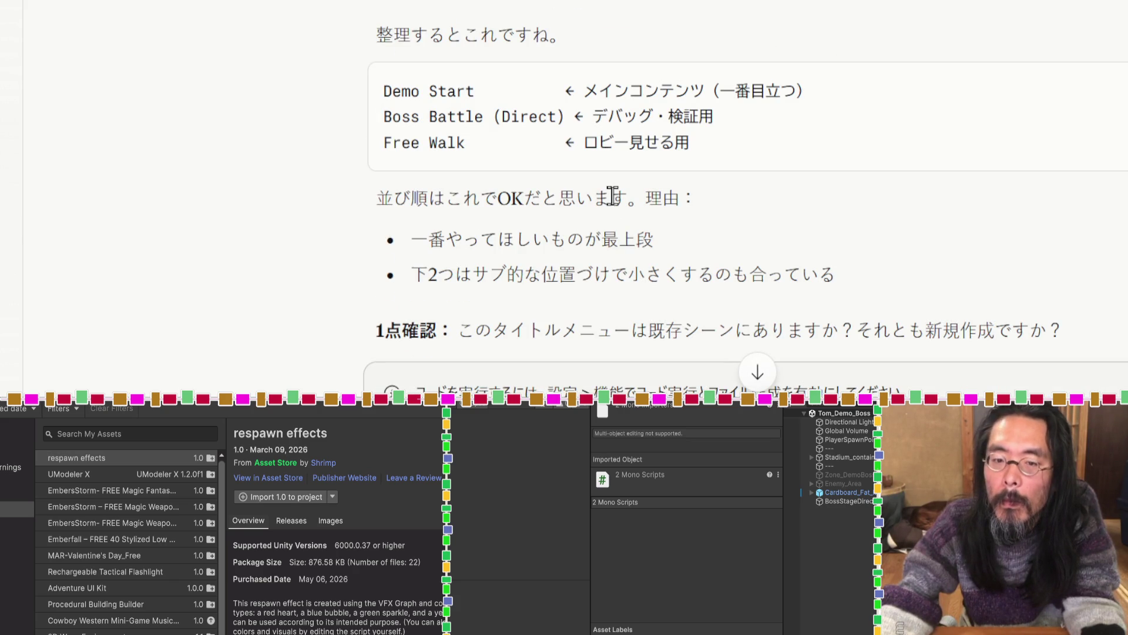
pyautogui.scroll(5, 613, 195)
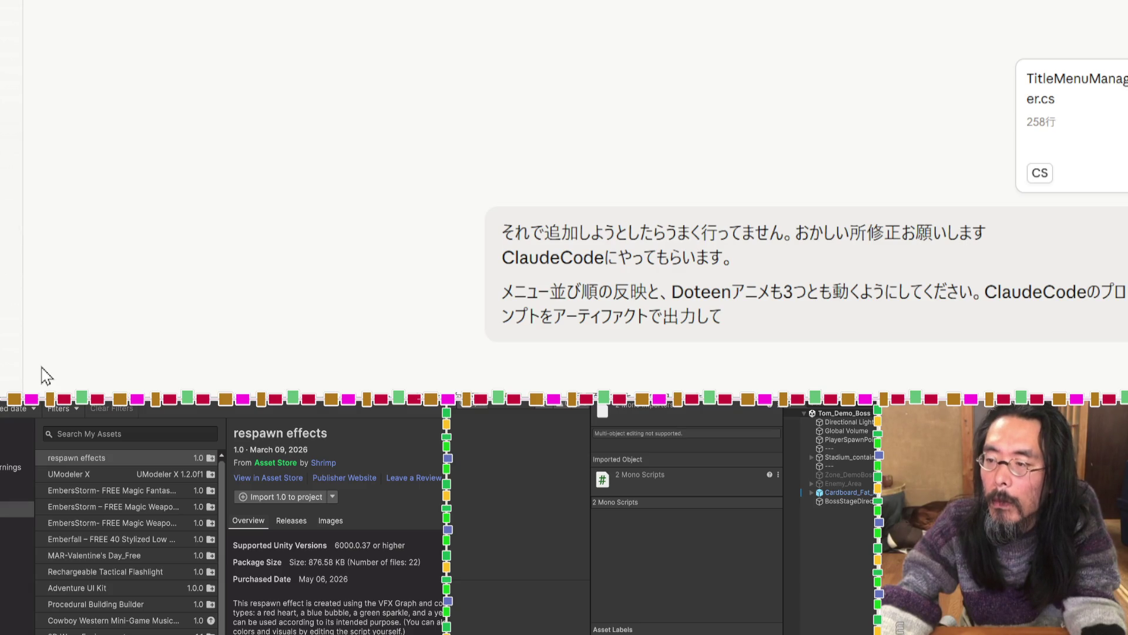
pyautogui.scroll(-10, 324, 372)
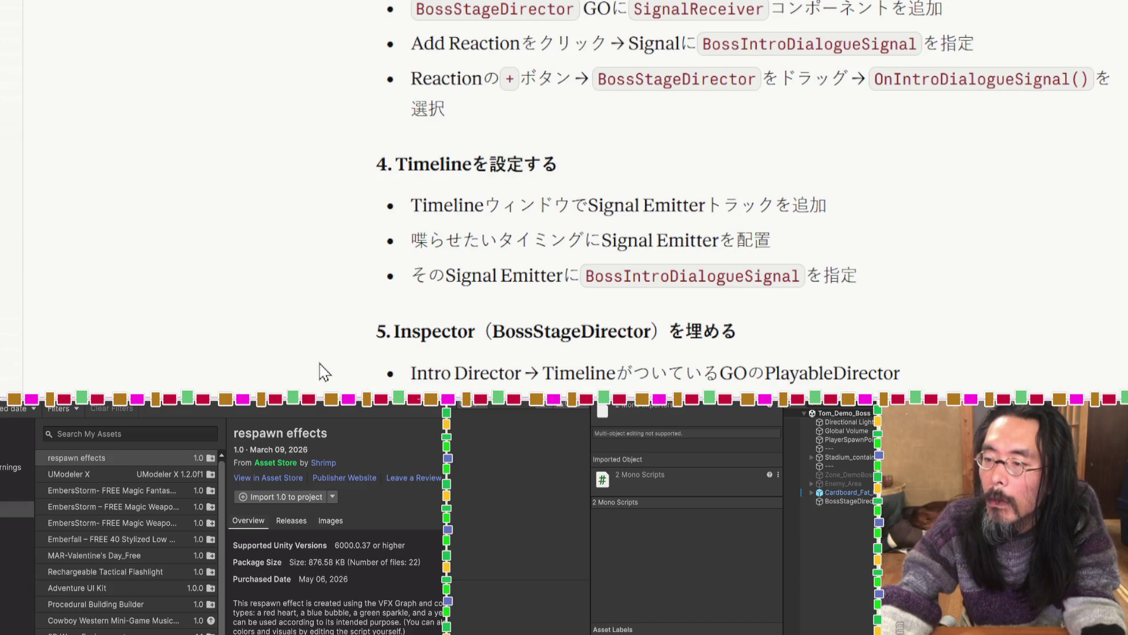
pyautogui.scroll(-4, 324, 371)
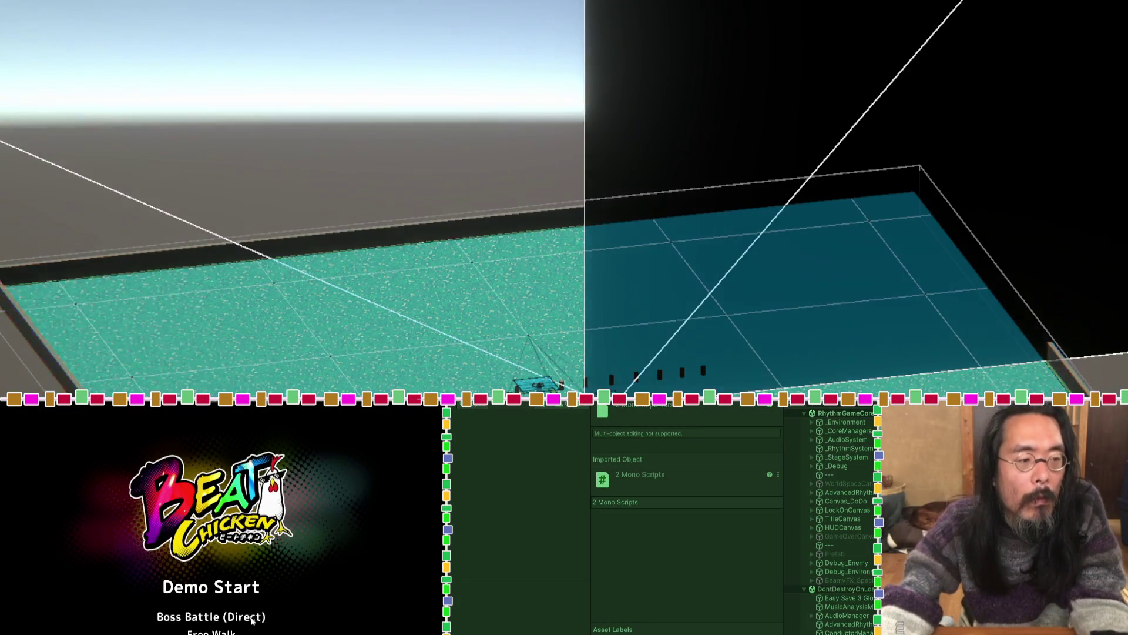
# Exit Play mode and scroll the guide back to the SignalAsset and SignalReceiver steps.
pyautogui.click(282, 604)
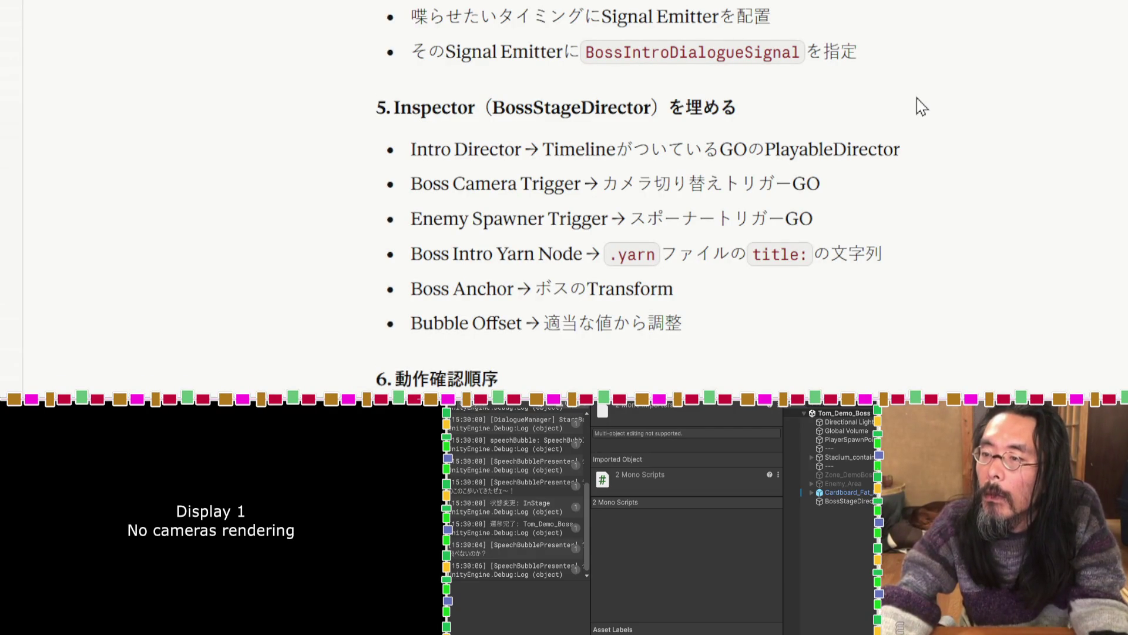
pyautogui.scroll(7, 917, 97)
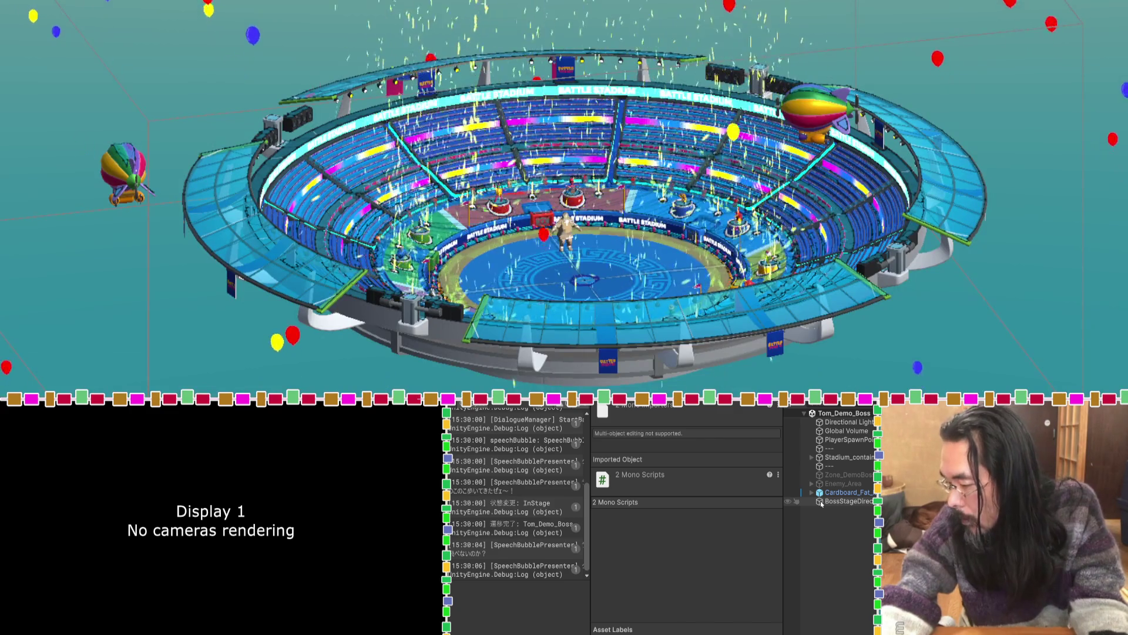
# Select BossStageDirector and assign Cardboard_Fat_Man as its Boss Anchor.
pyautogui.click(823, 501)
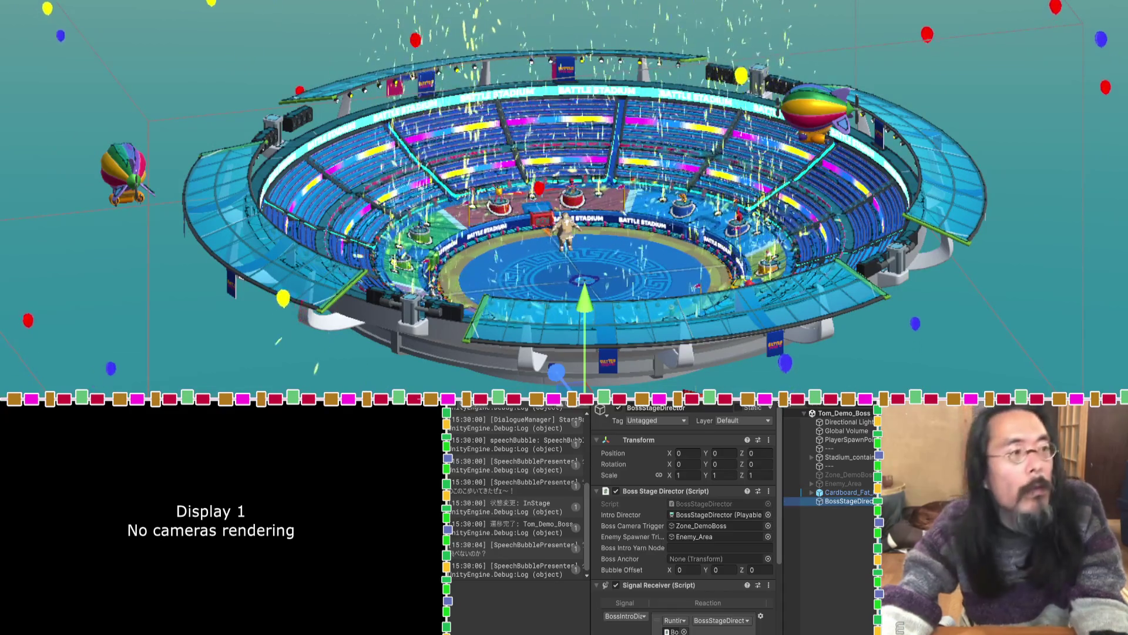
pyautogui.click(287, 402)
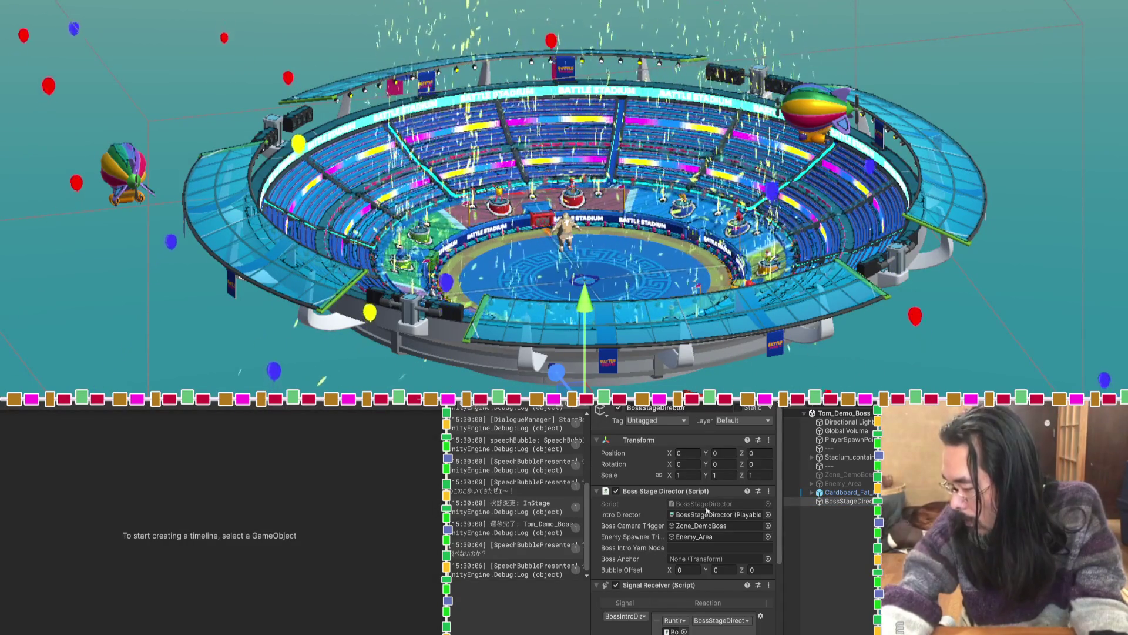
pyautogui.scroll(-3, 641, 532)
pyautogui.scroll(2, 641, 531)
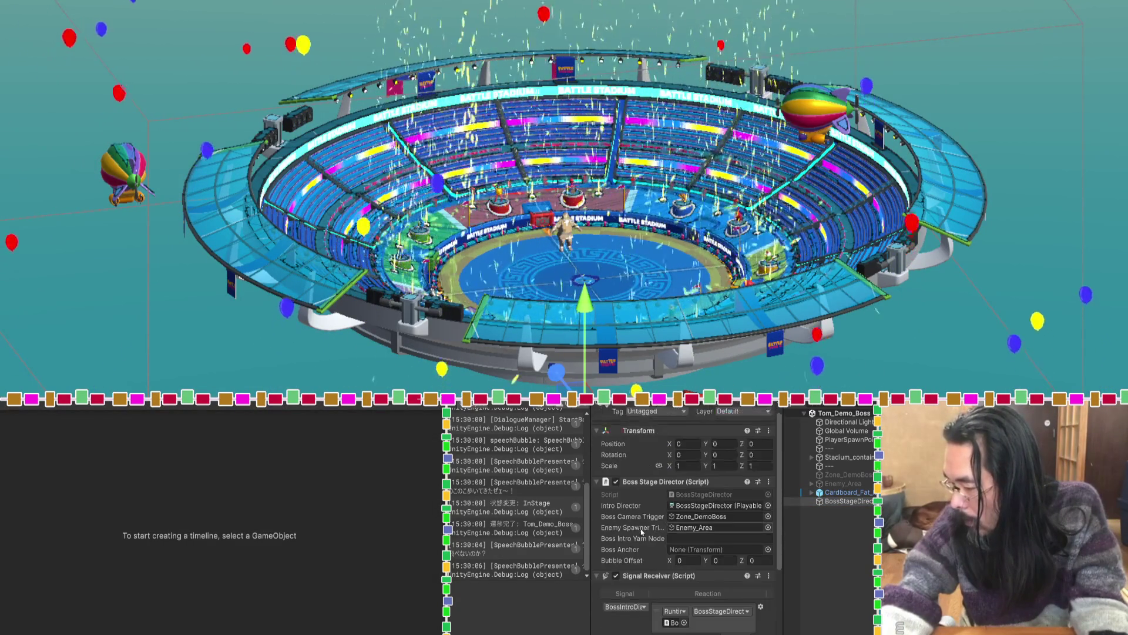
pyautogui.moveTo(846, 493); pyautogui.dragTo(698, 552)
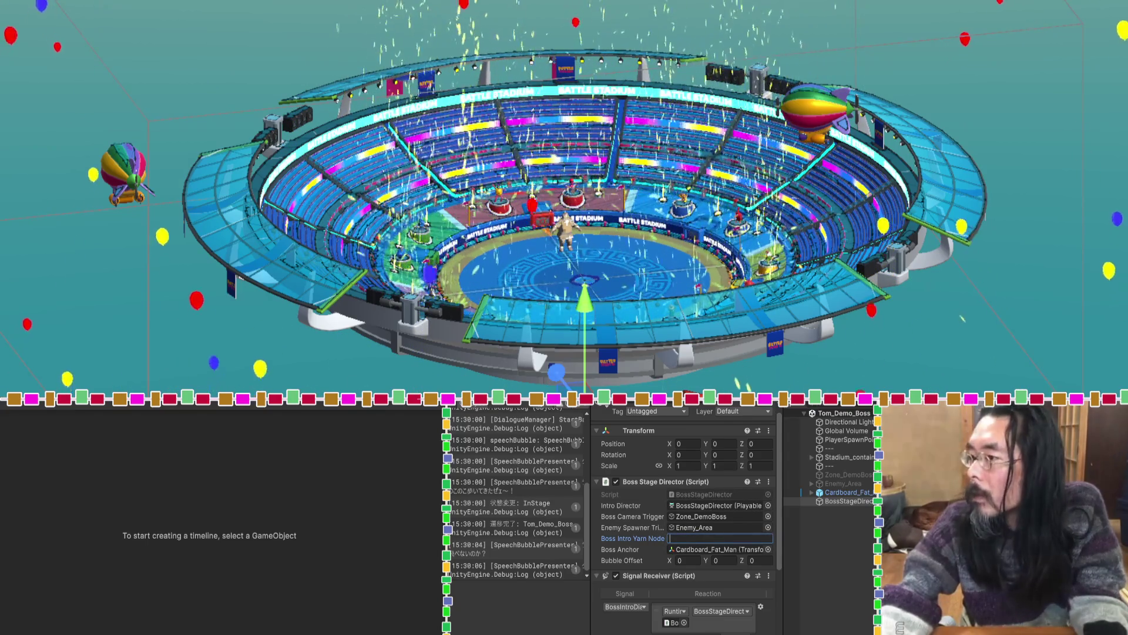
# Set Boss Intro Yarn Node to Boss_talk and enter Play mode.
pyautogui.press('super+Tab')
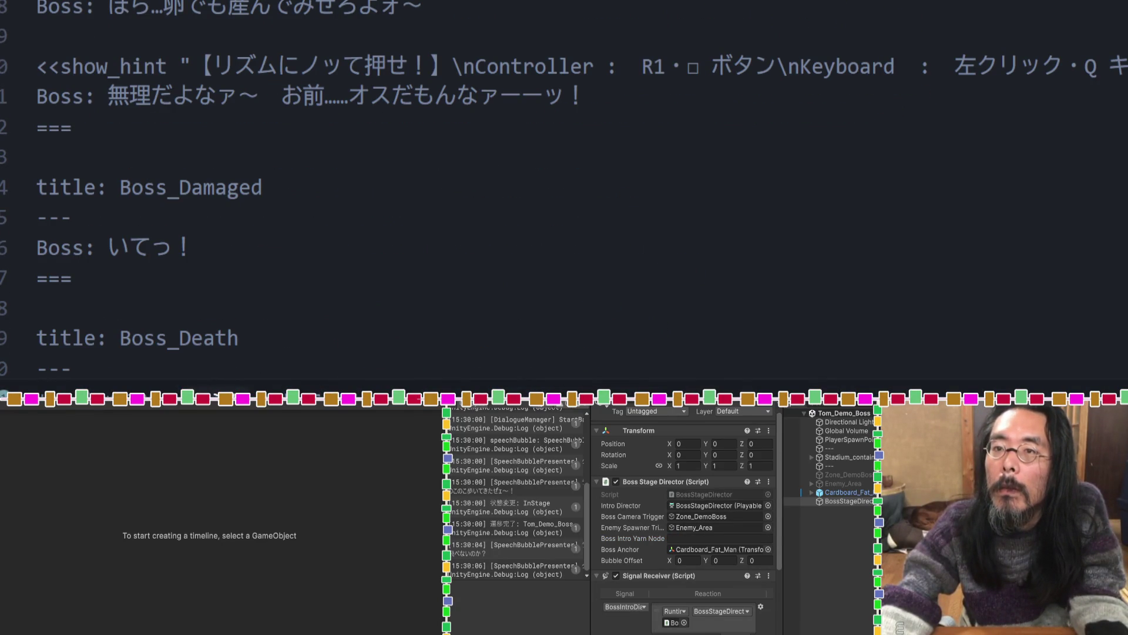
pyautogui.click(720, 560)
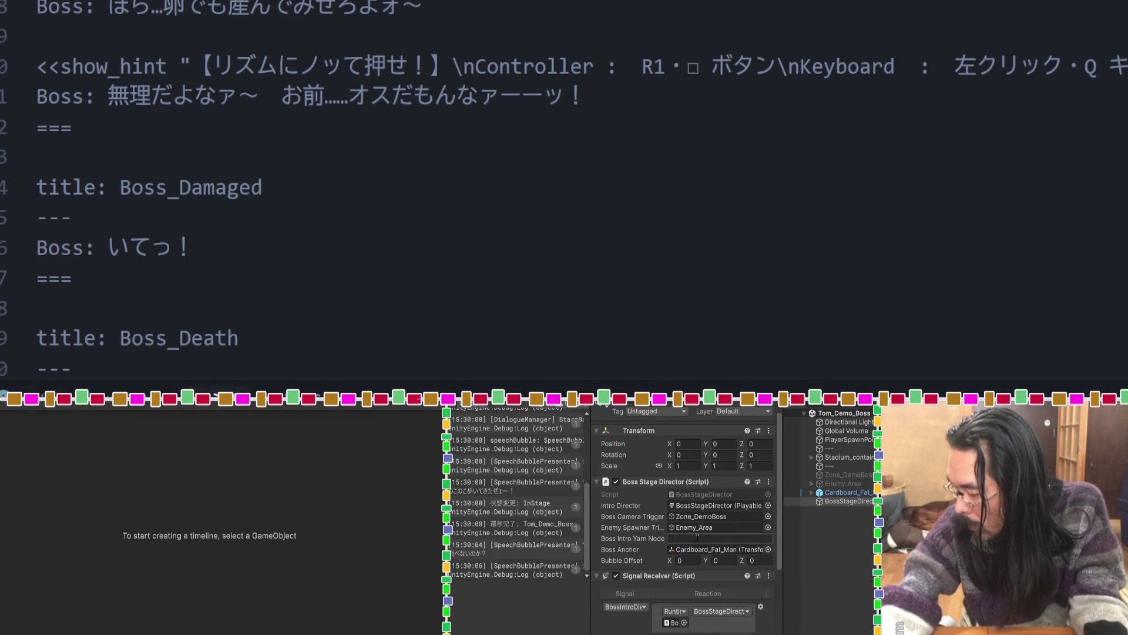
pyautogui.click(698, 536)
pyautogui.hotkey('ctrl', 'v')
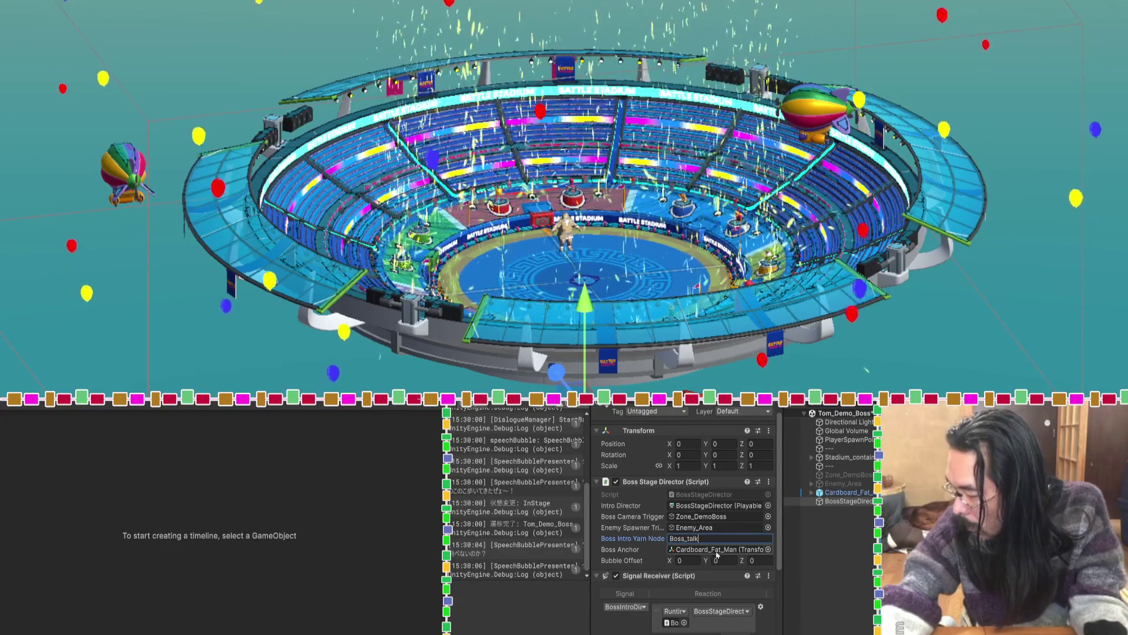
pyautogui.scroll(-2, 637, 530)
pyautogui.scroll(-3, 636, 529)
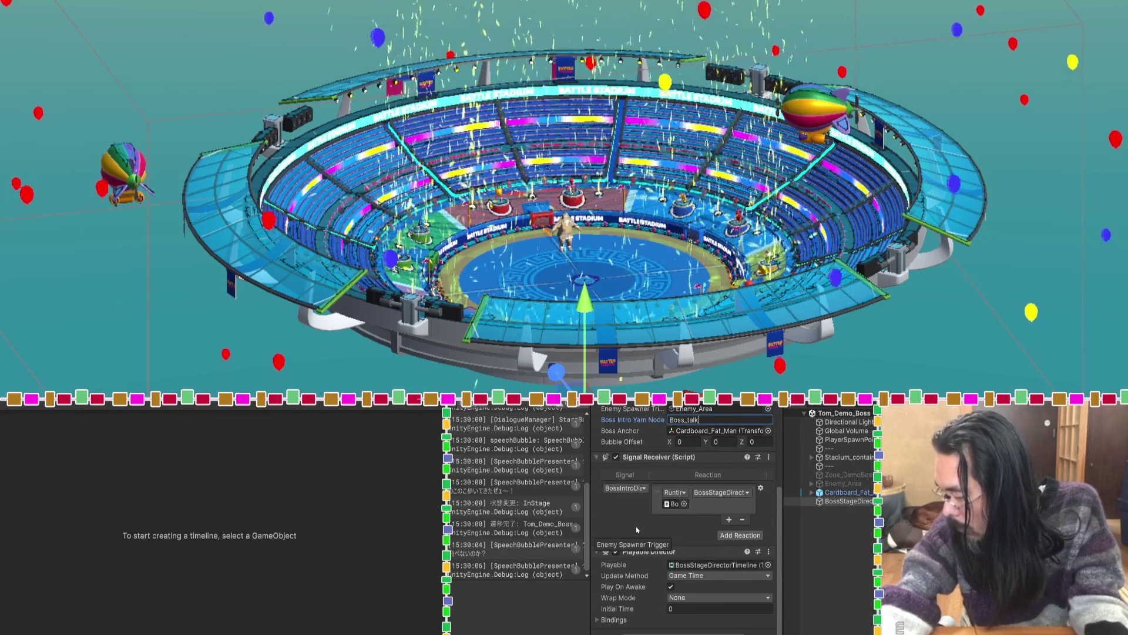
pyautogui.scroll(4, 636, 526)
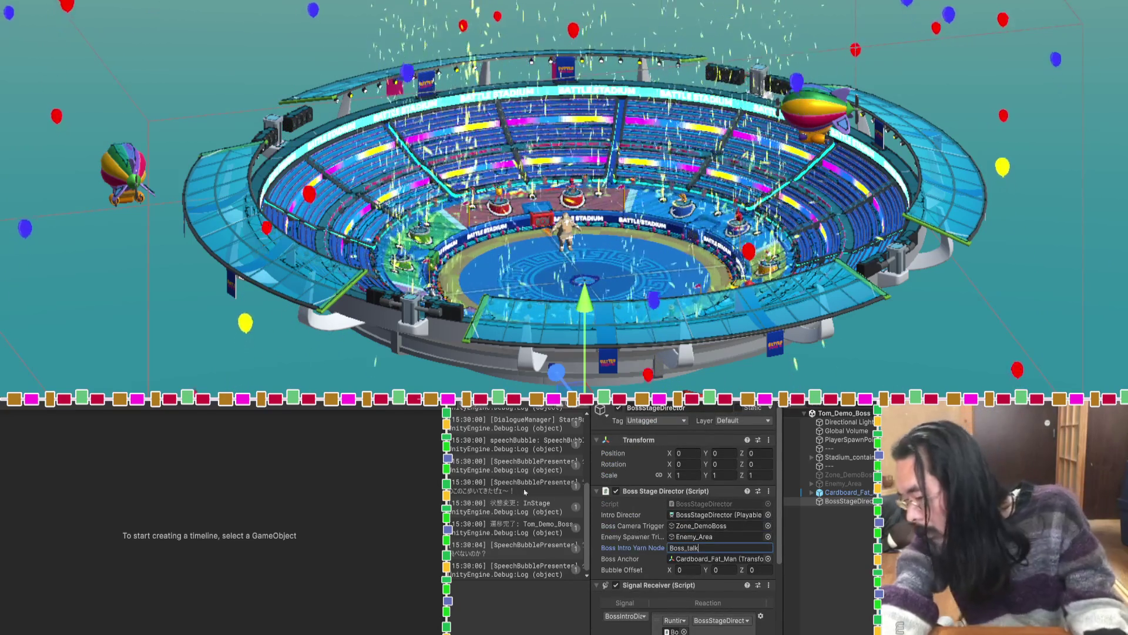
pyautogui.scroll(-1, 536, 495)
pyautogui.hotkey('ctrl', 'p')
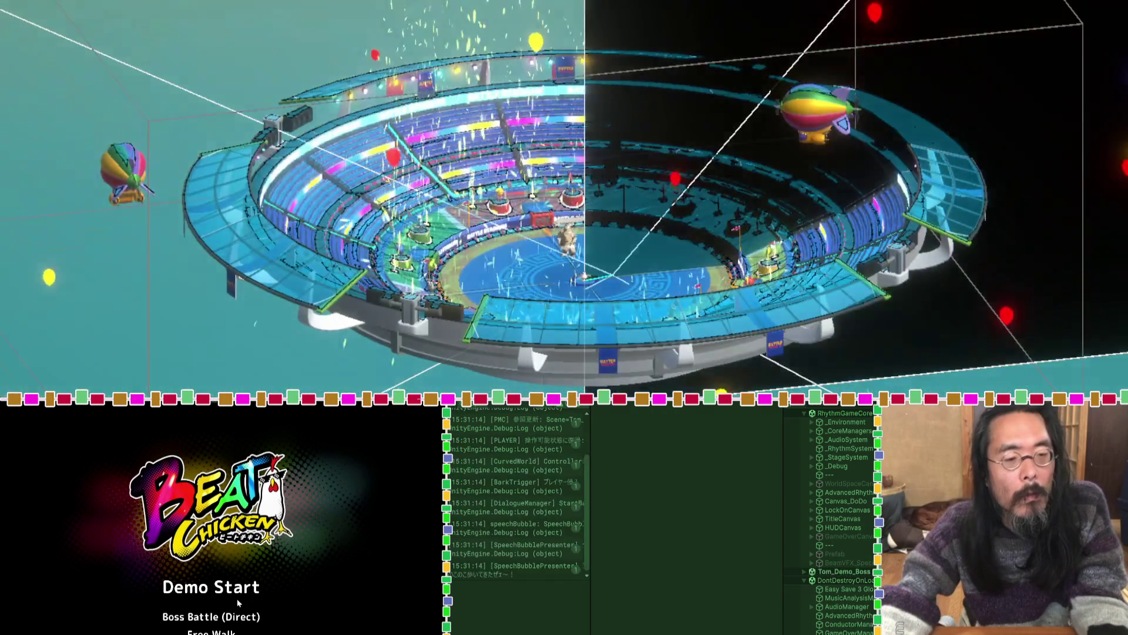
# Play-test Boss Battle (Direct), restart the session, then inspect BossStageDirector's components and timeline.
pyautogui.click(237, 598)
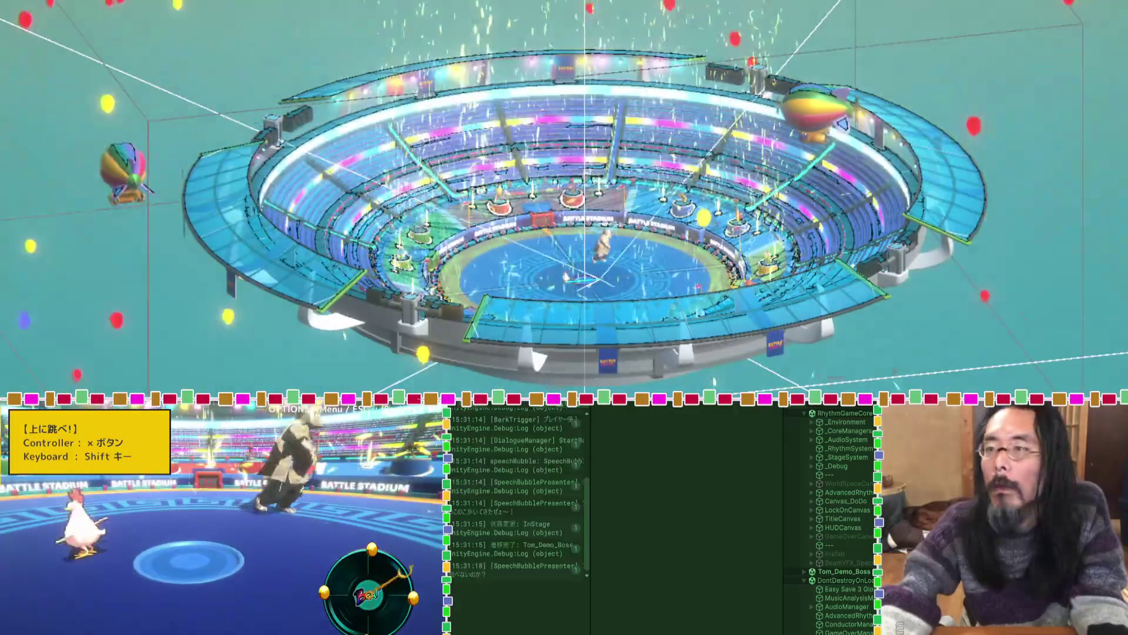
pyautogui.hotkey('ctrl', 'p')
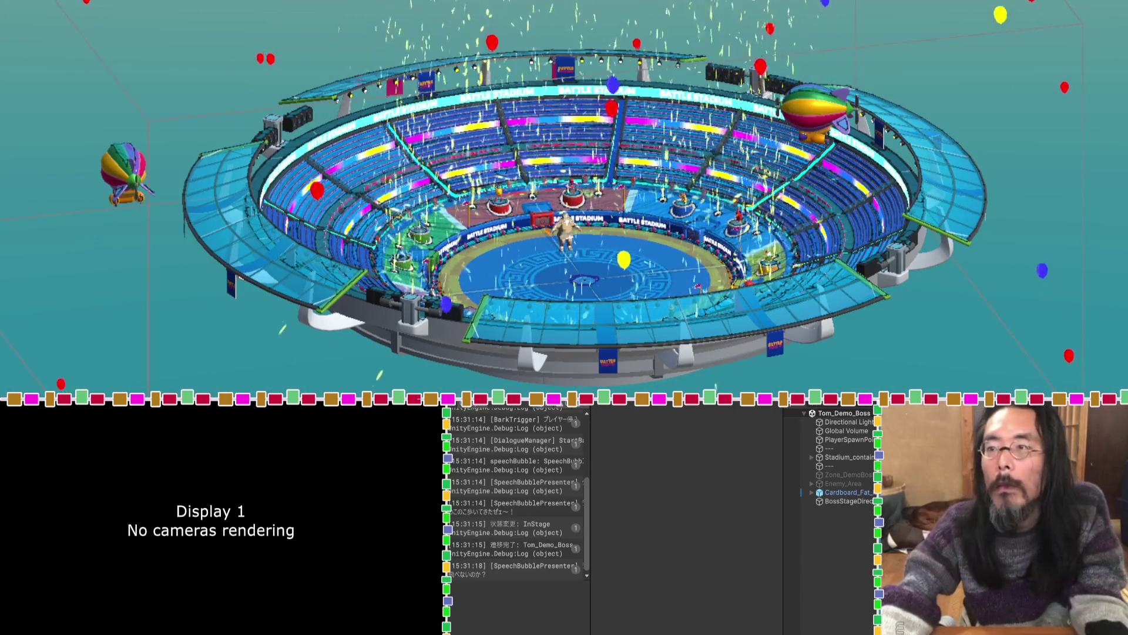
pyautogui.hotkey('ctrl', 'p')
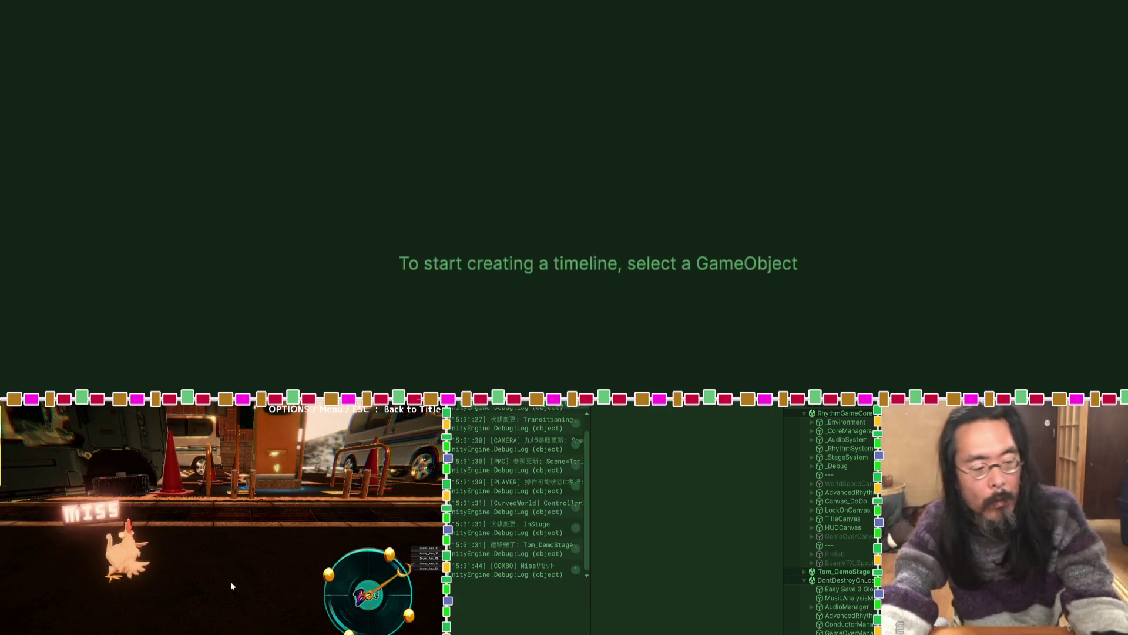
pyautogui.press('Escape')
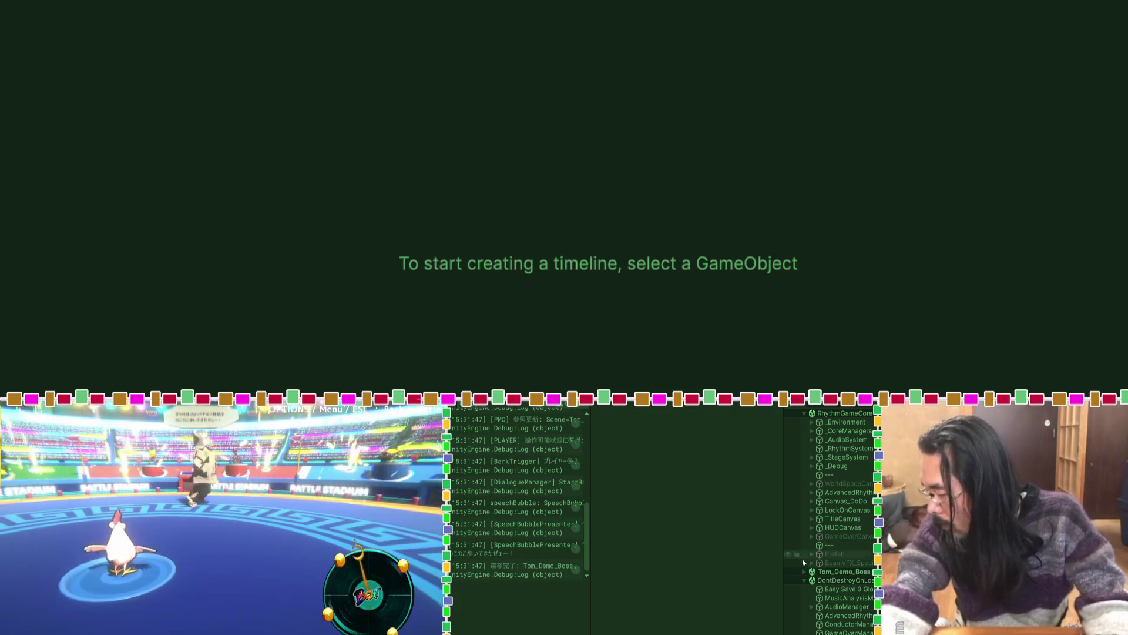
pyautogui.scroll(-5, 808, 579)
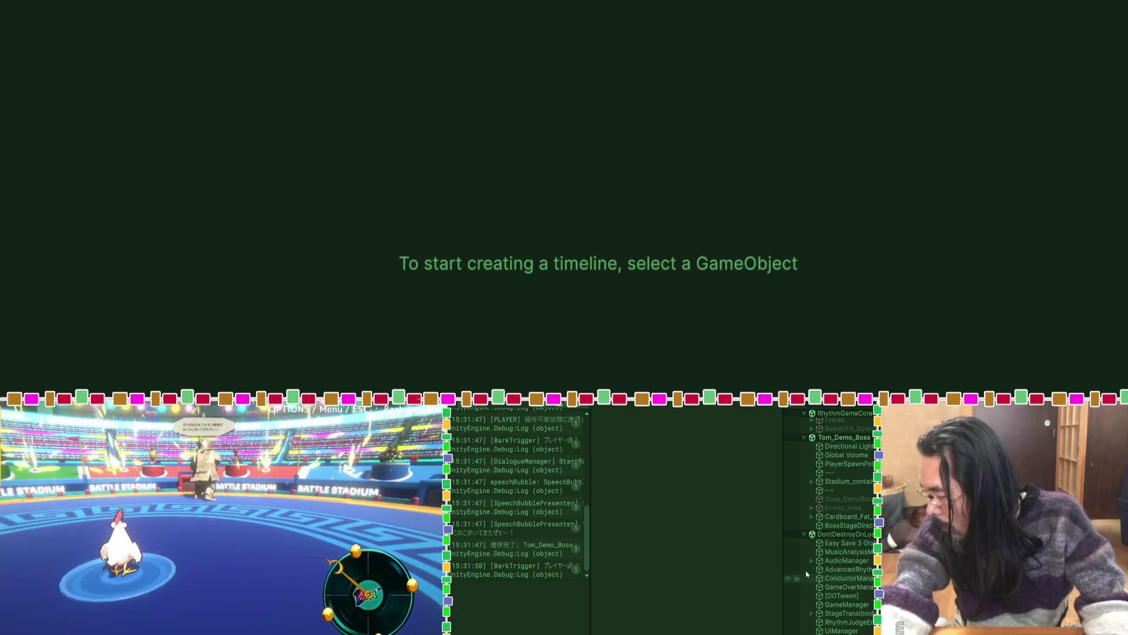
pyautogui.click(820, 526)
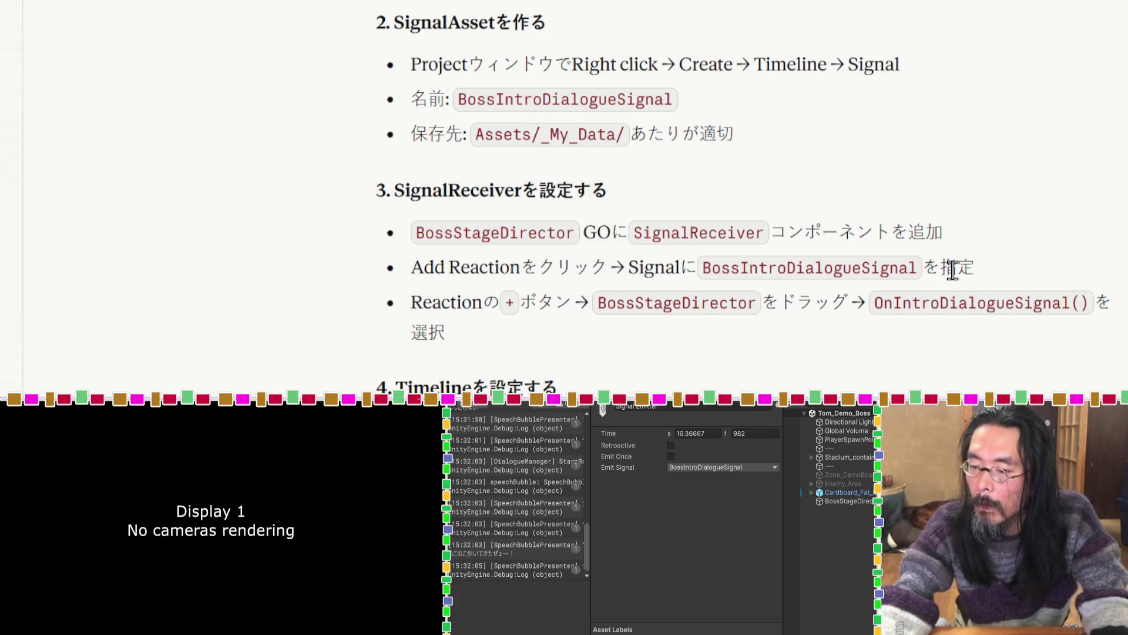
# Select the 'Timeline再生→Signal時点で…' check step in Claude's setup guide to quote.
pyautogui.scroll(-4, 955, 273)
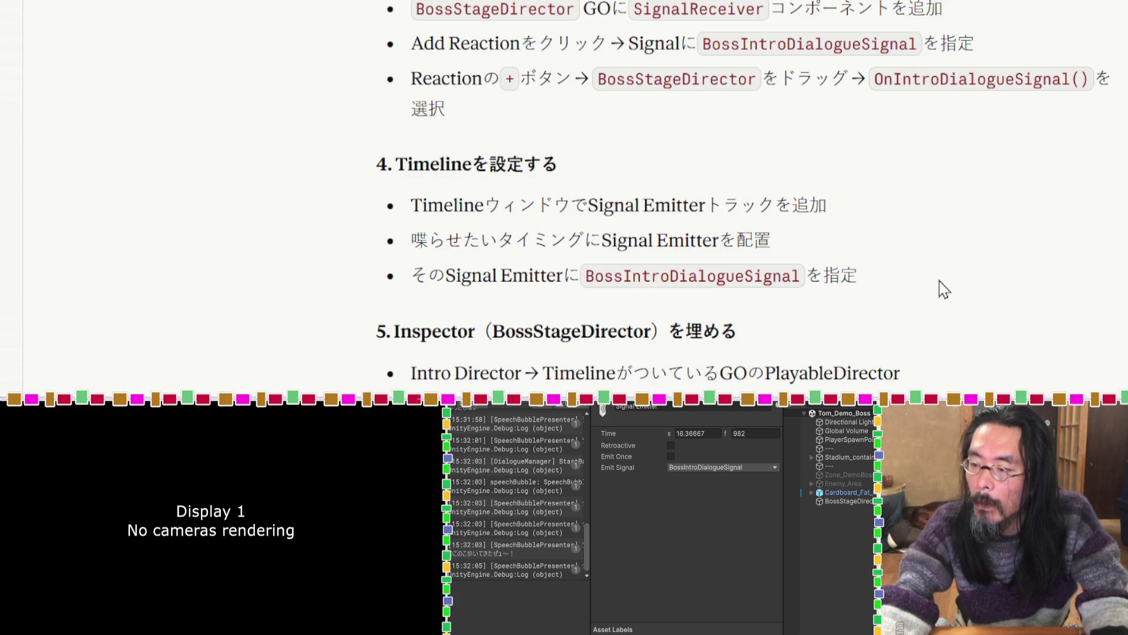
pyautogui.scroll(-4, 943, 289)
pyautogui.scroll(-4, 944, 289)
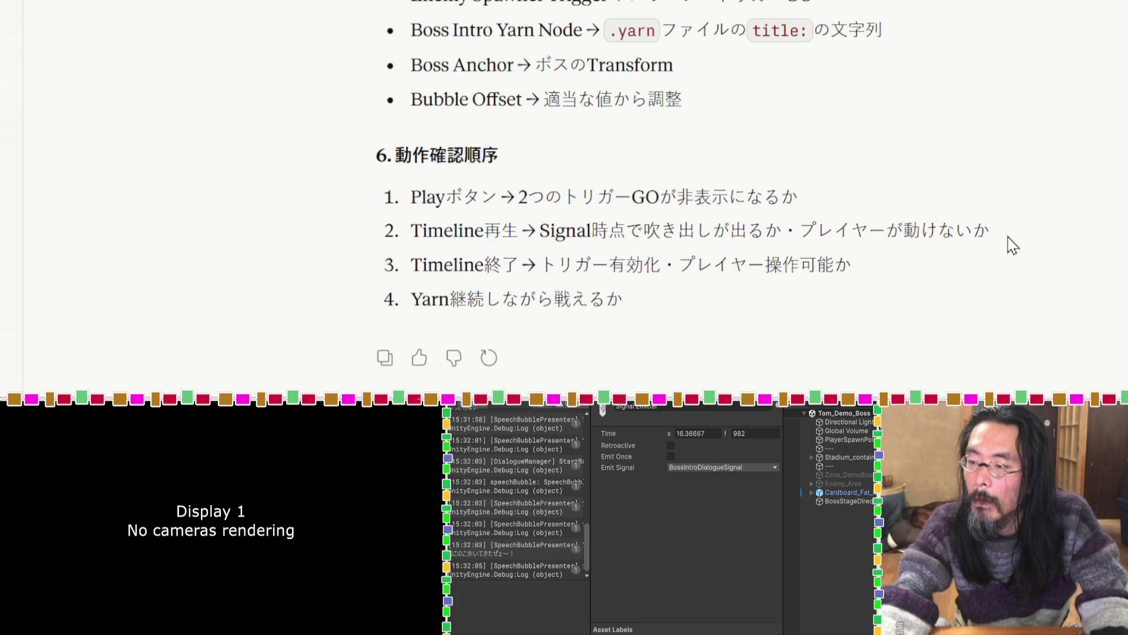
pyautogui.moveTo(1008, 237); pyautogui.dragTo(386, 246)
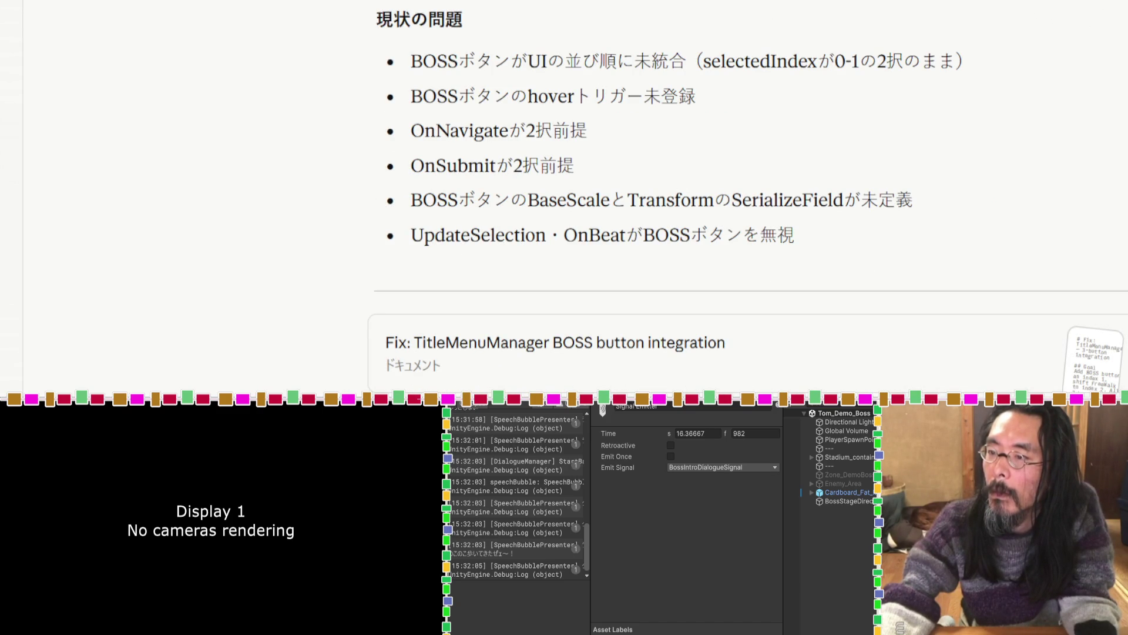
# Attach BossStageDirector.cs from the Stage scripts folder to the chat and send it to Claude.
pyautogui.scroll(-4, 646, 194)
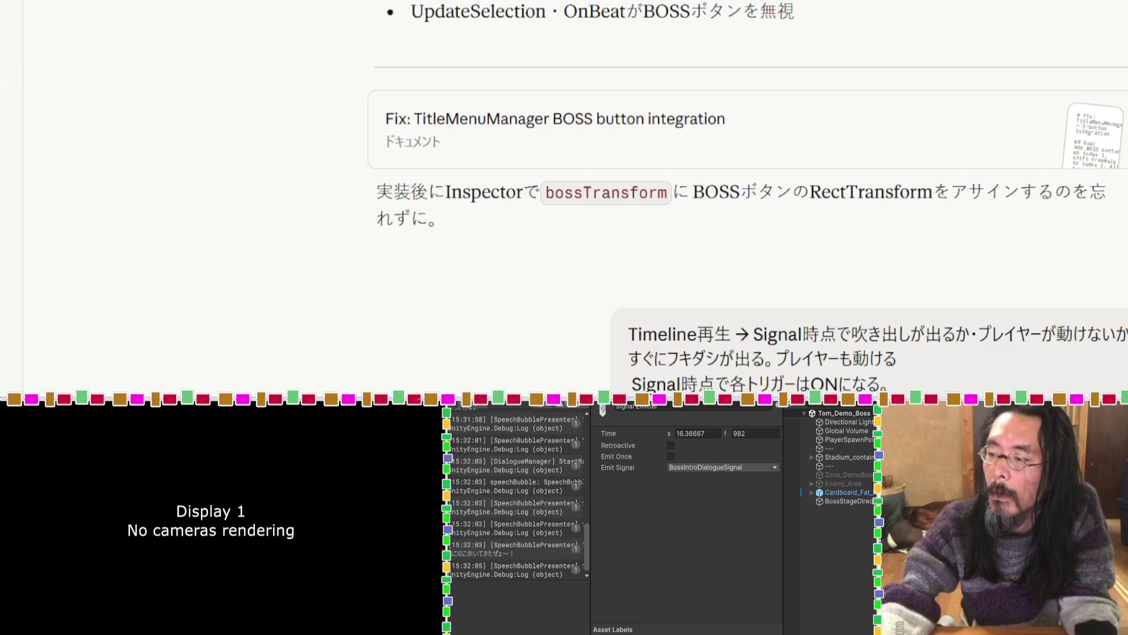
pyautogui.scroll(-4, 646, 235)
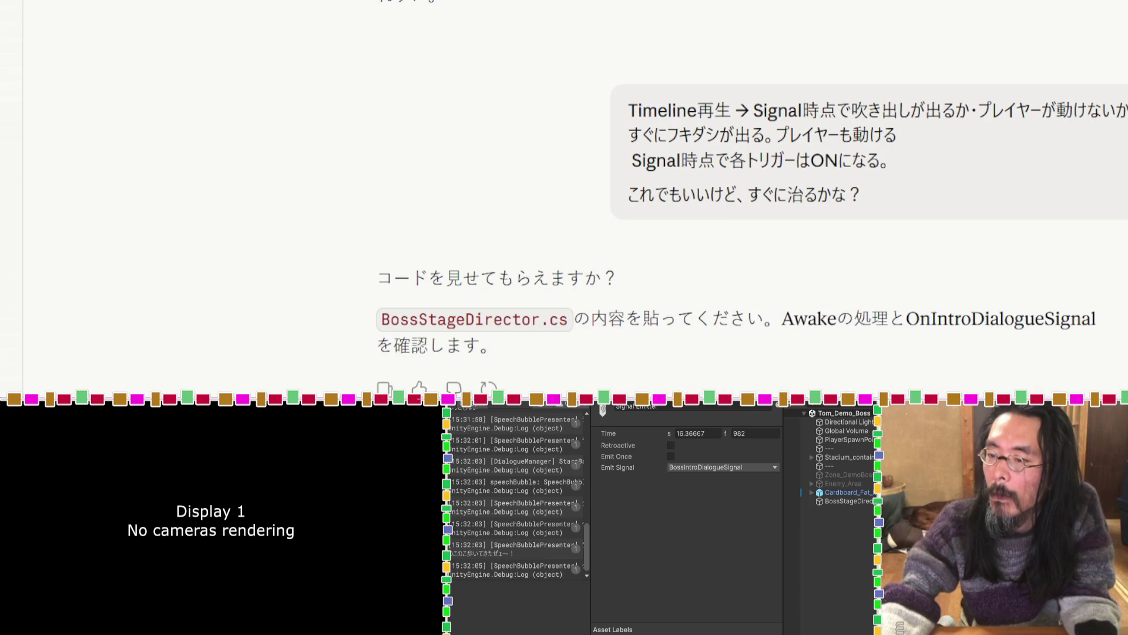
pyautogui.moveTo(539, 320); pyautogui.dragTo(384, 322)
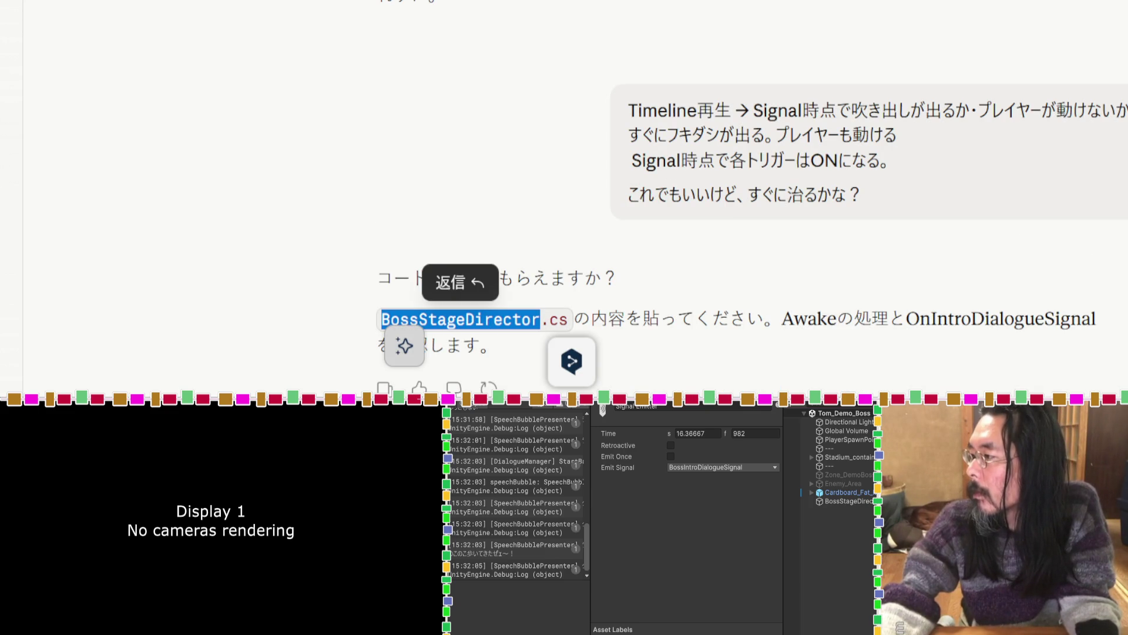
pyautogui.press('super+Tab')
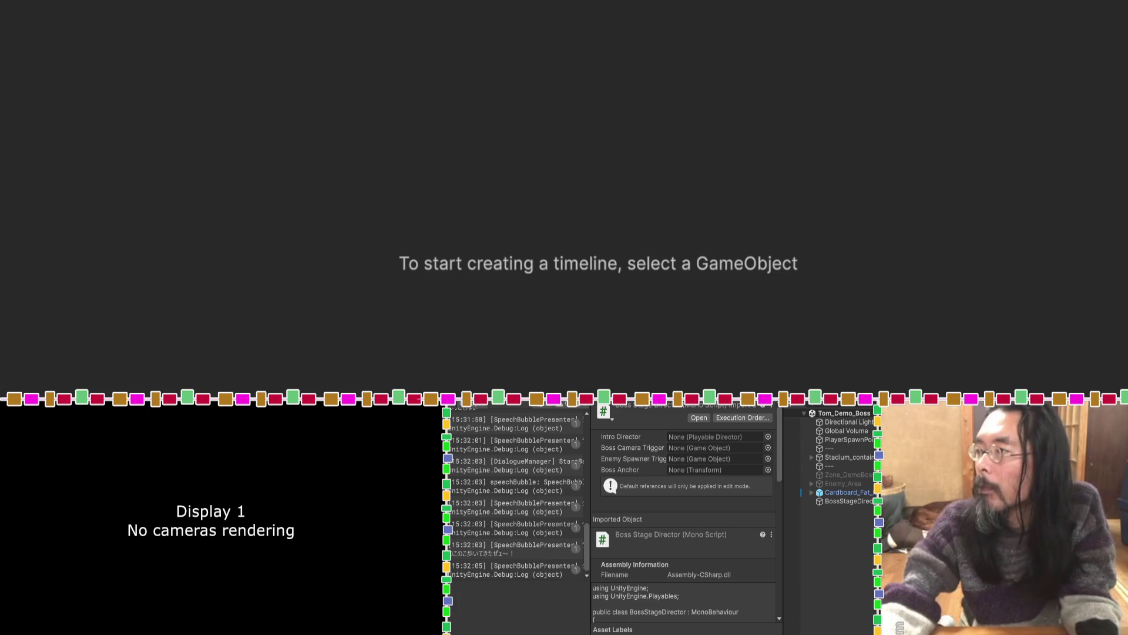
pyautogui.hotkey('alt', 'Tab')
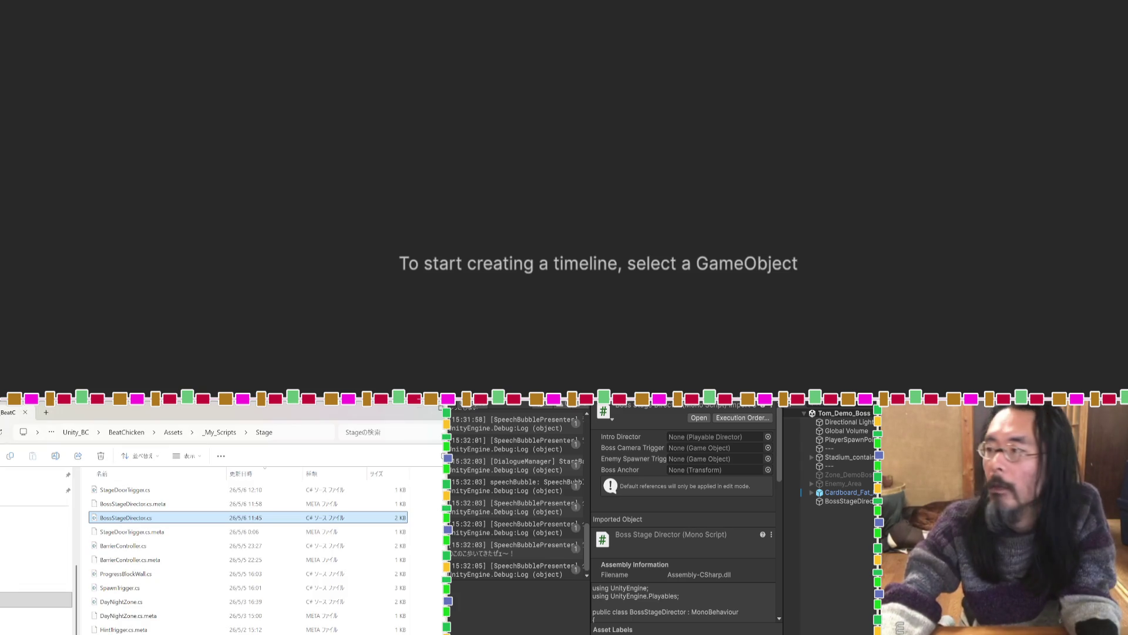
pyautogui.hotkey('alt', 'Tab')
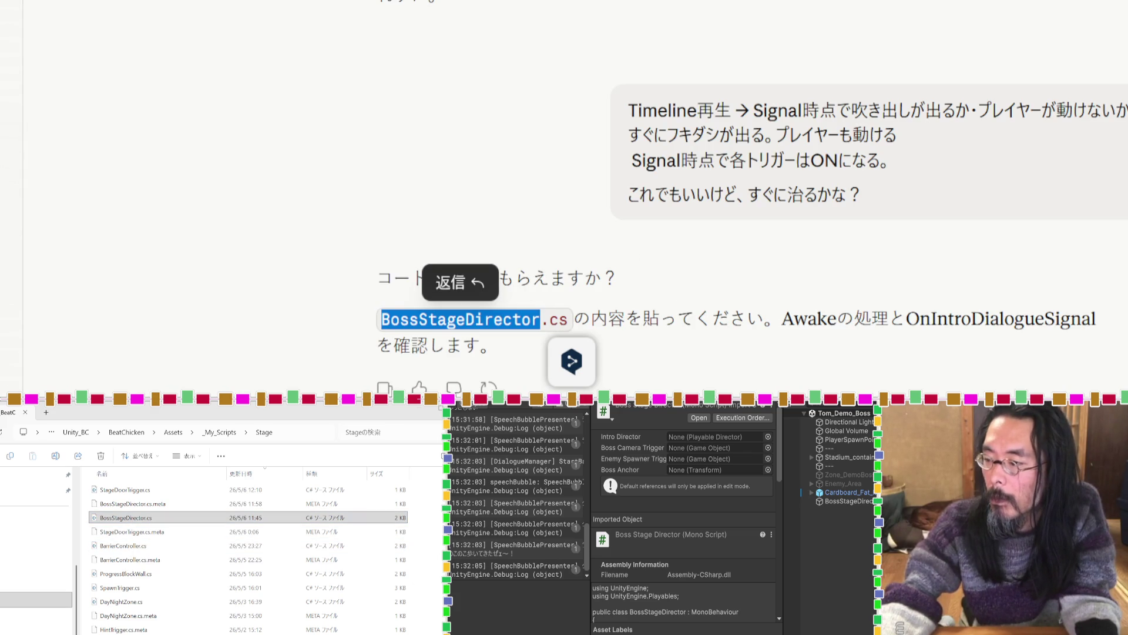
pyautogui.press('Return')
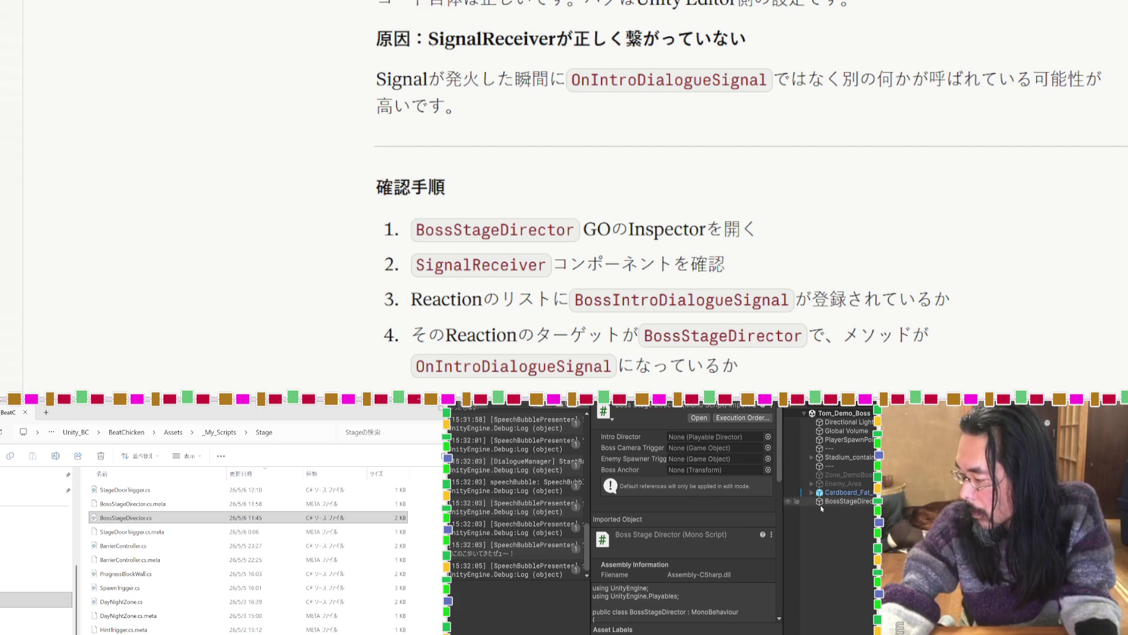
# Widen BossStageDirector's Inspector and snip an image of its Signal Receiver reaction settings.
pyautogui.click(821, 506)
pyautogui.click(820, 504)
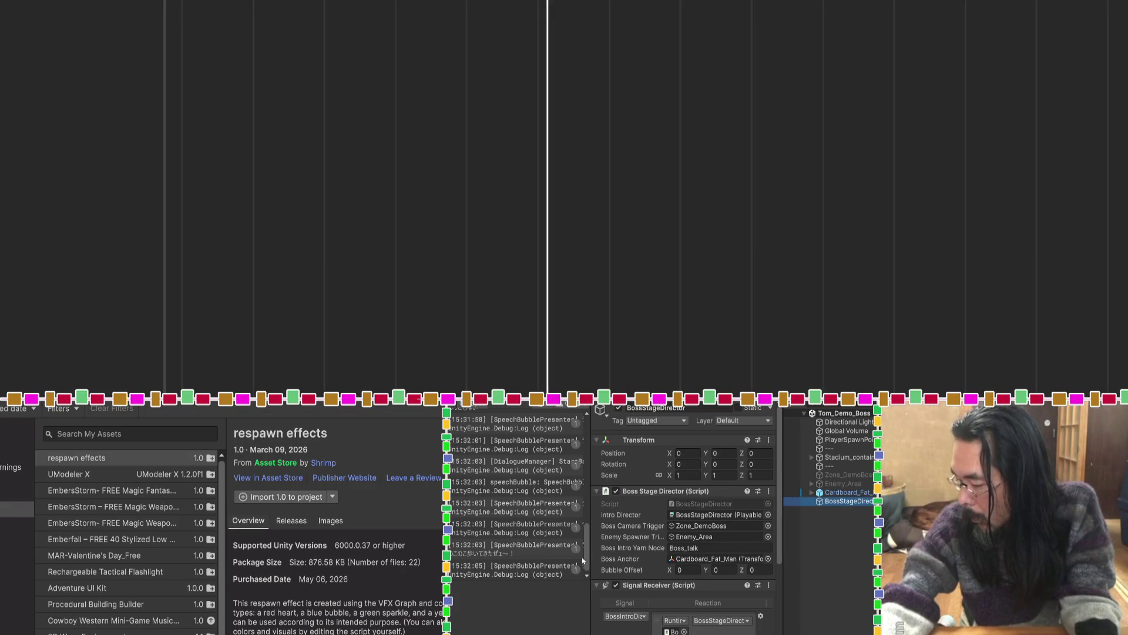
pyautogui.scroll(-3, 609, 551)
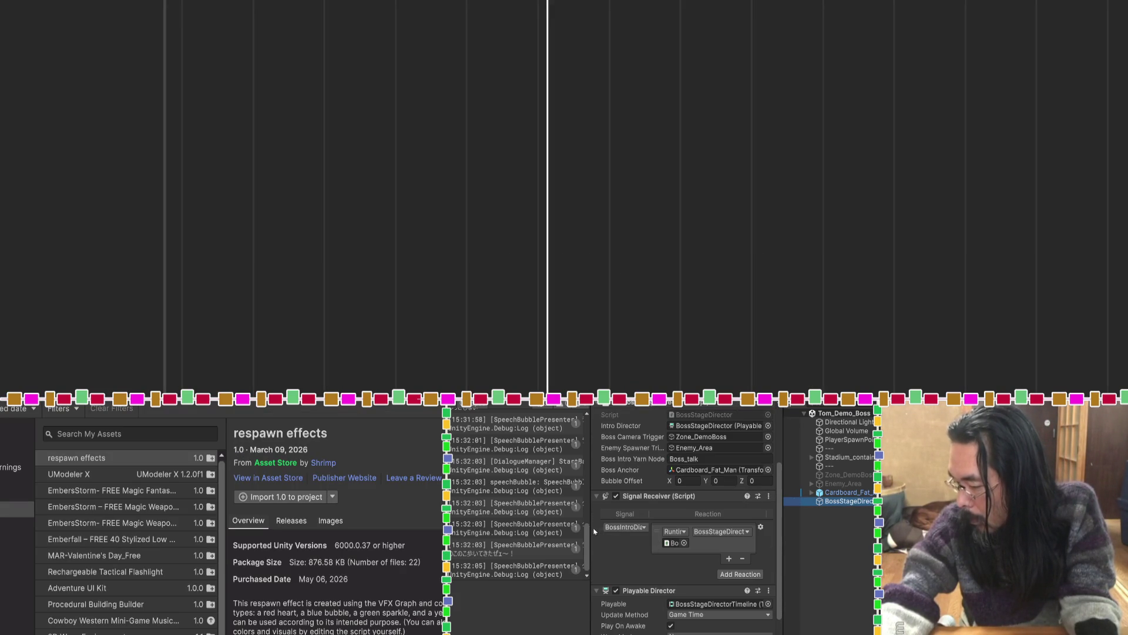
pyautogui.moveTo(591, 527); pyautogui.dragTo(529, 523)
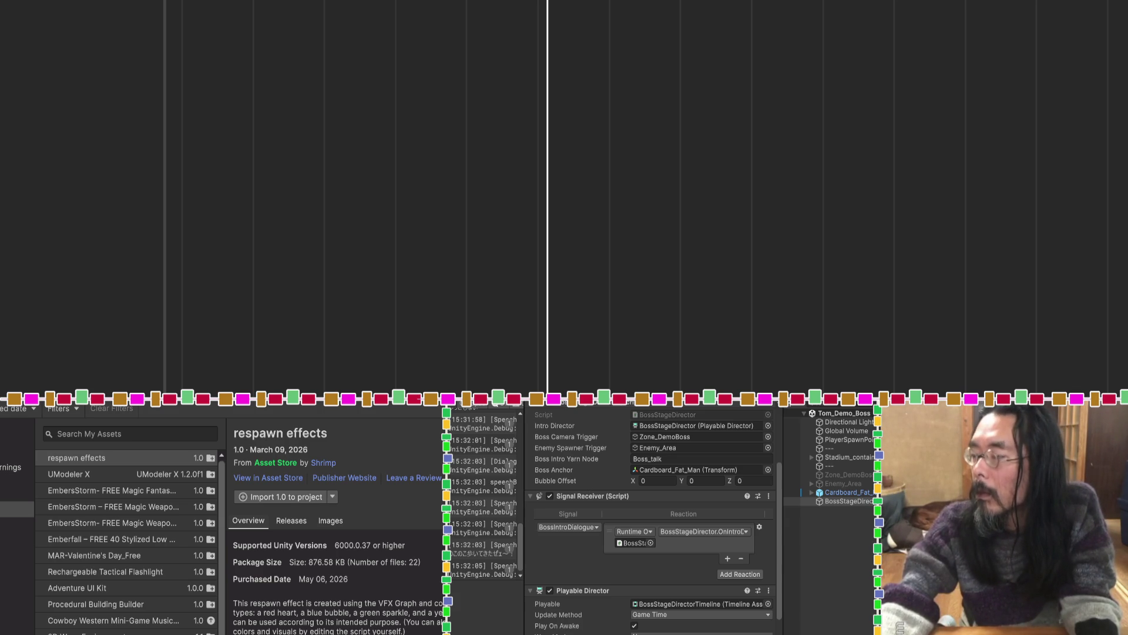
pyautogui.moveTo(781, 504); pyautogui.dragTo(857, 500)
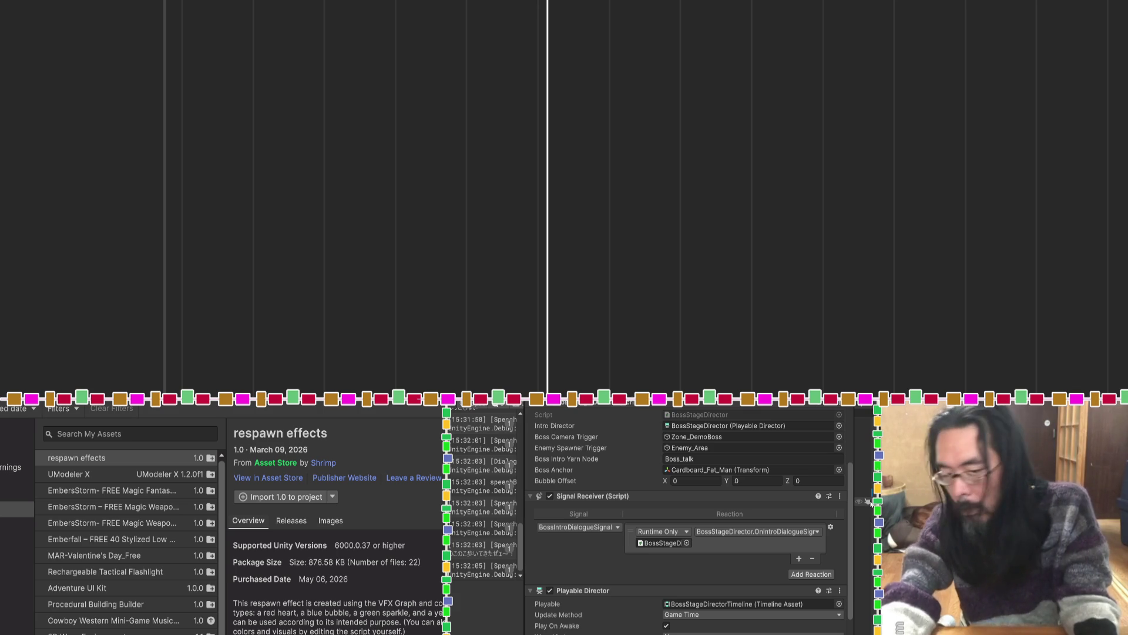
pyautogui.press('super+shift+s')
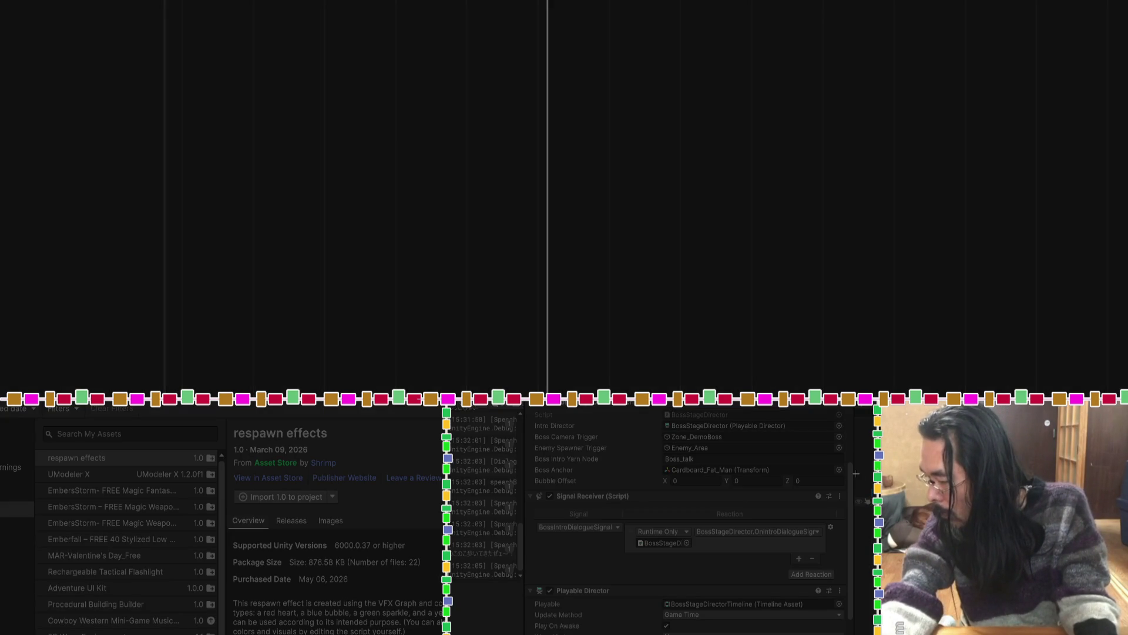
pyautogui.moveTo(852, 430)
pyautogui.mouseDown()
pyautogui.moveTo(781, 533)
pyautogui.moveTo(521, 633)
pyautogui.mouseUp()
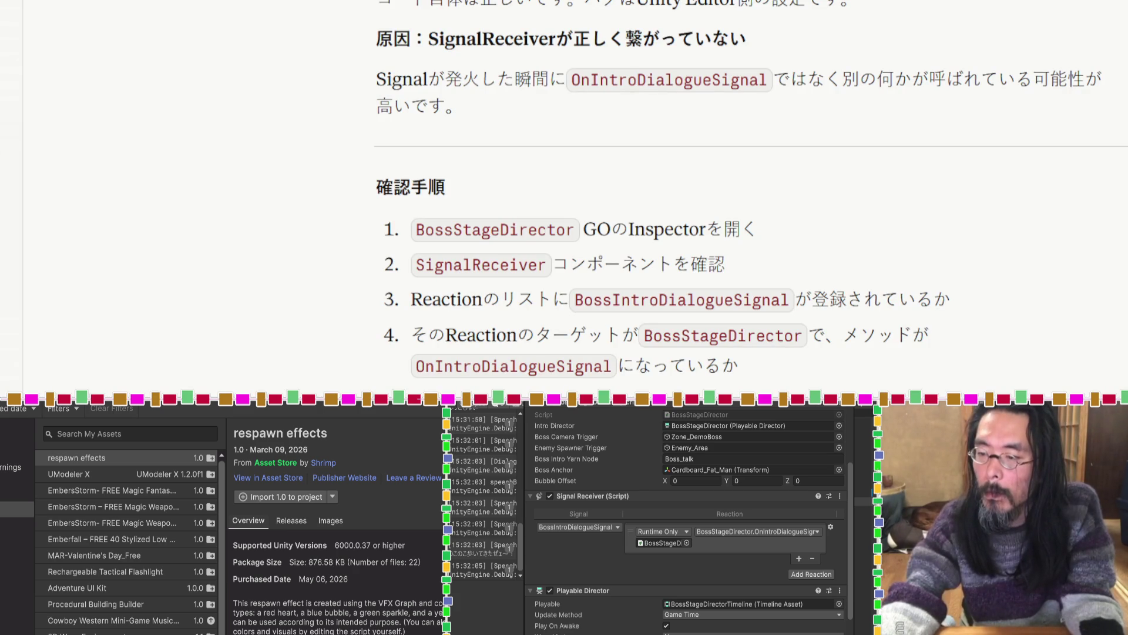
# Uncheck Play On Awake on BossStageDirector's Playable Director, following Claude's advice.
pyautogui.scroll(-10, 696, 359)
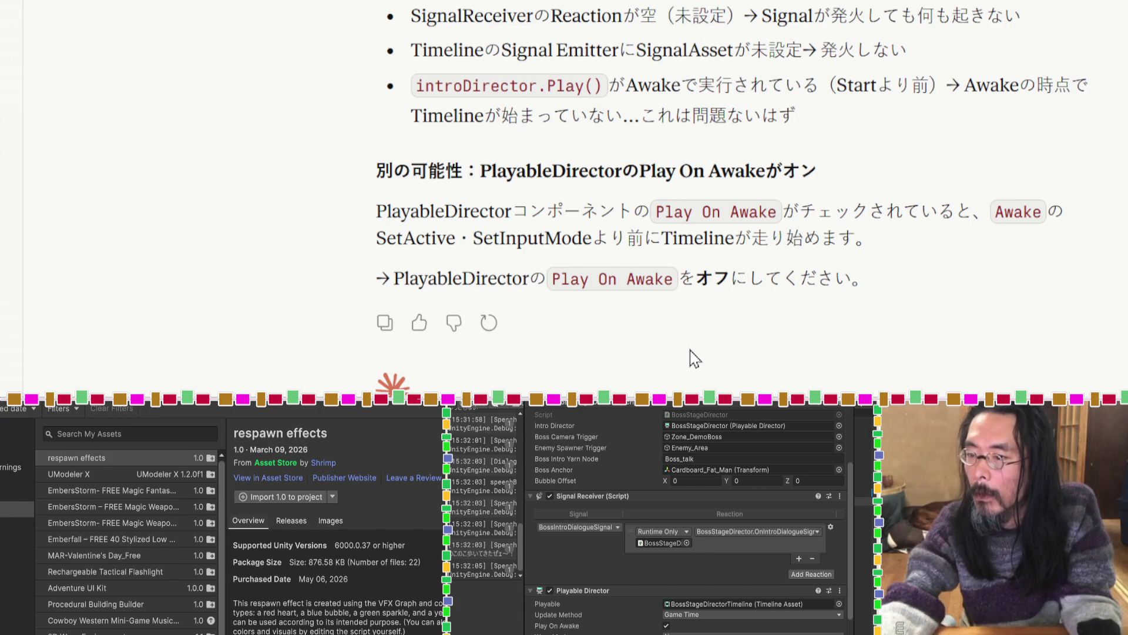
pyautogui.click(668, 627)
pyautogui.click(667, 626)
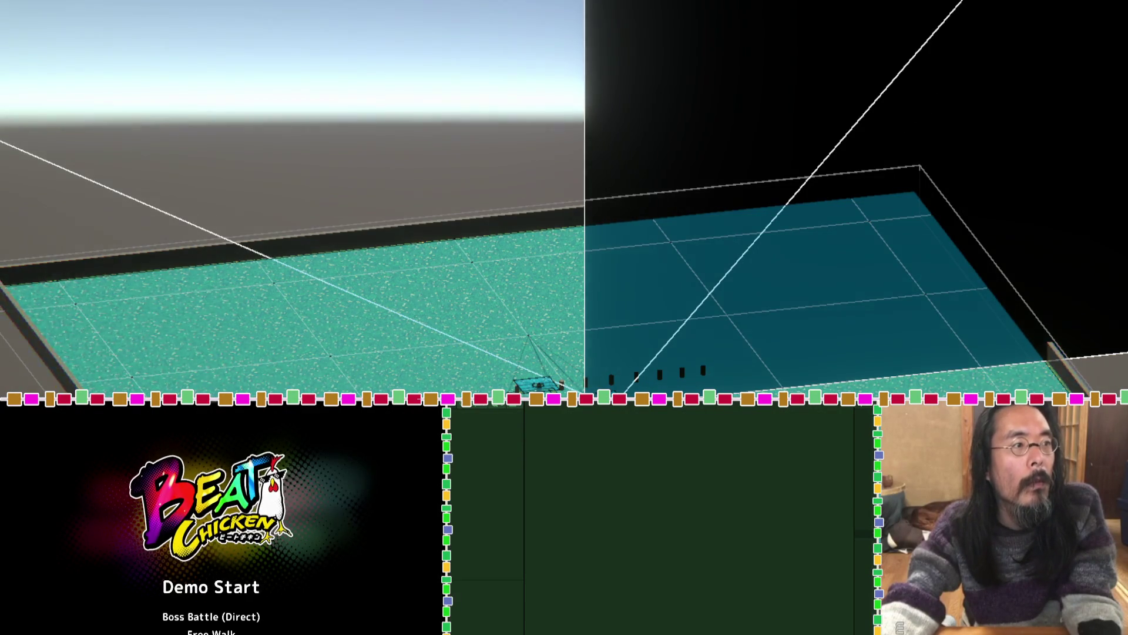
# Start Boss Battle (Direct) from the title menu to test the intro.
pyautogui.click(212, 617)
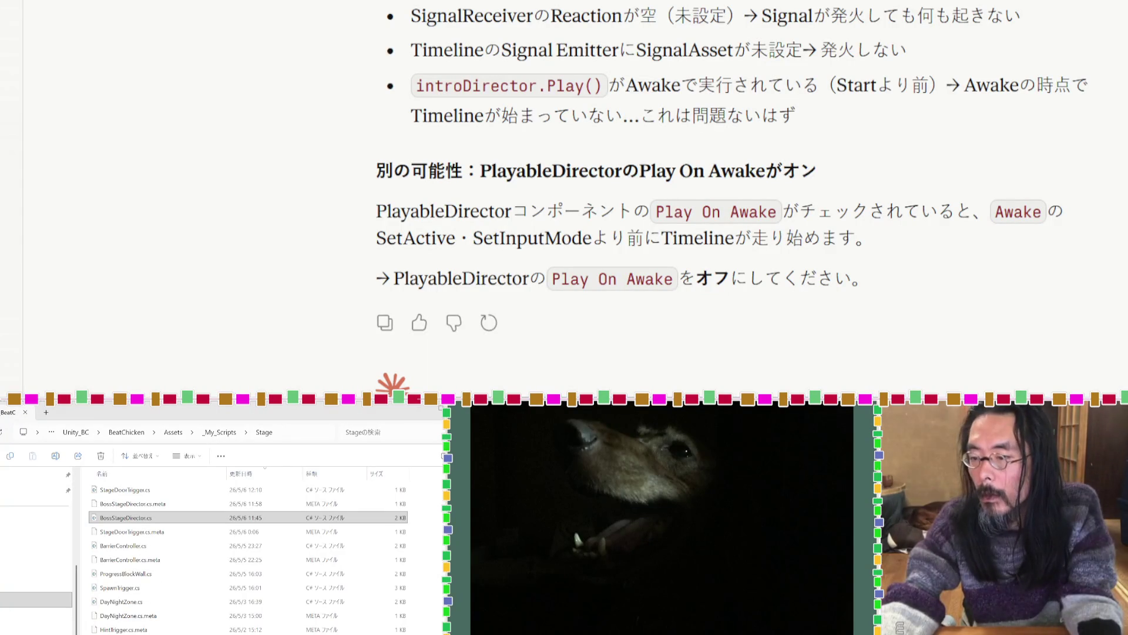
pyautogui.moveTo(730, 277); pyautogui.dragTo(554, 276)
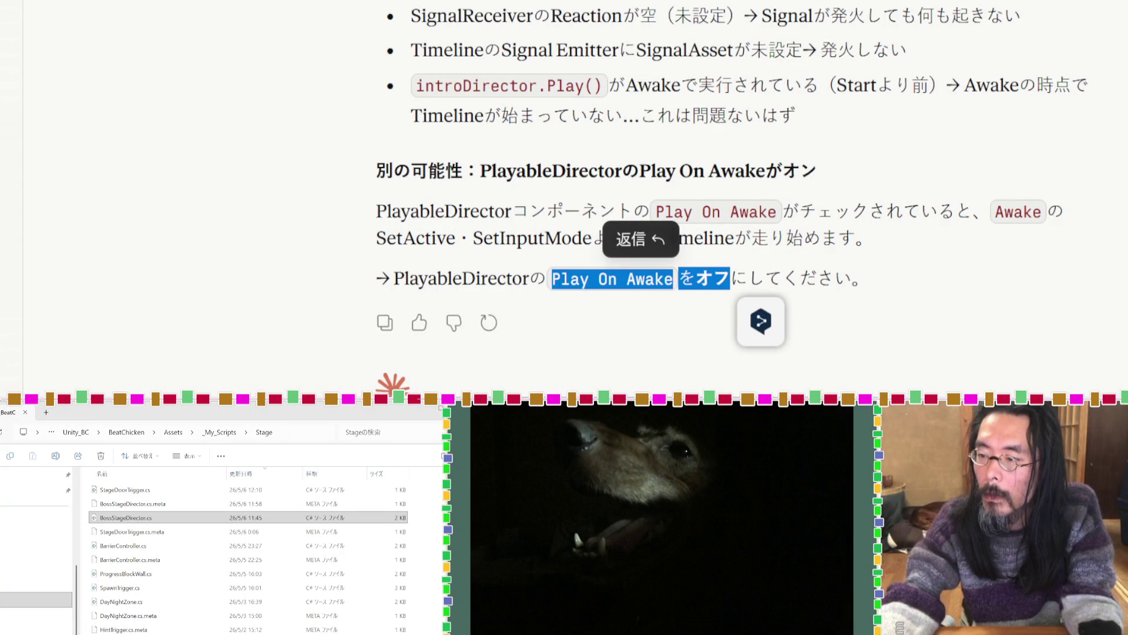
pyautogui.click(592, 260)
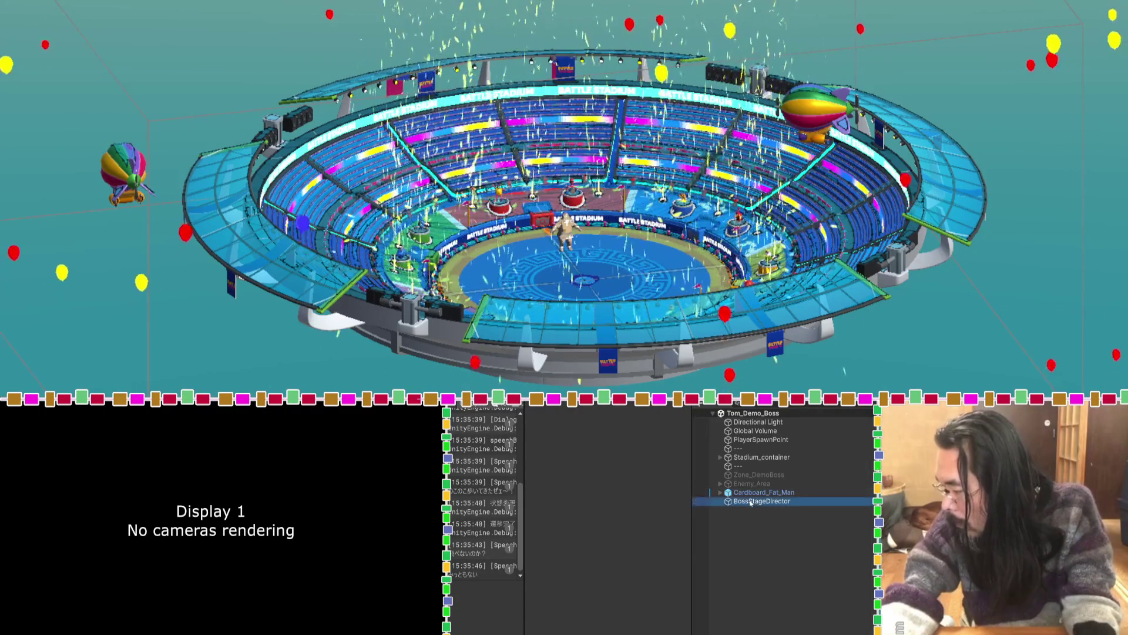
# Recheck BossStageDirector's components, then return to Claude's Play On Awake advice.
pyautogui.click(751, 500)
pyautogui.scroll(-4, 571, 517)
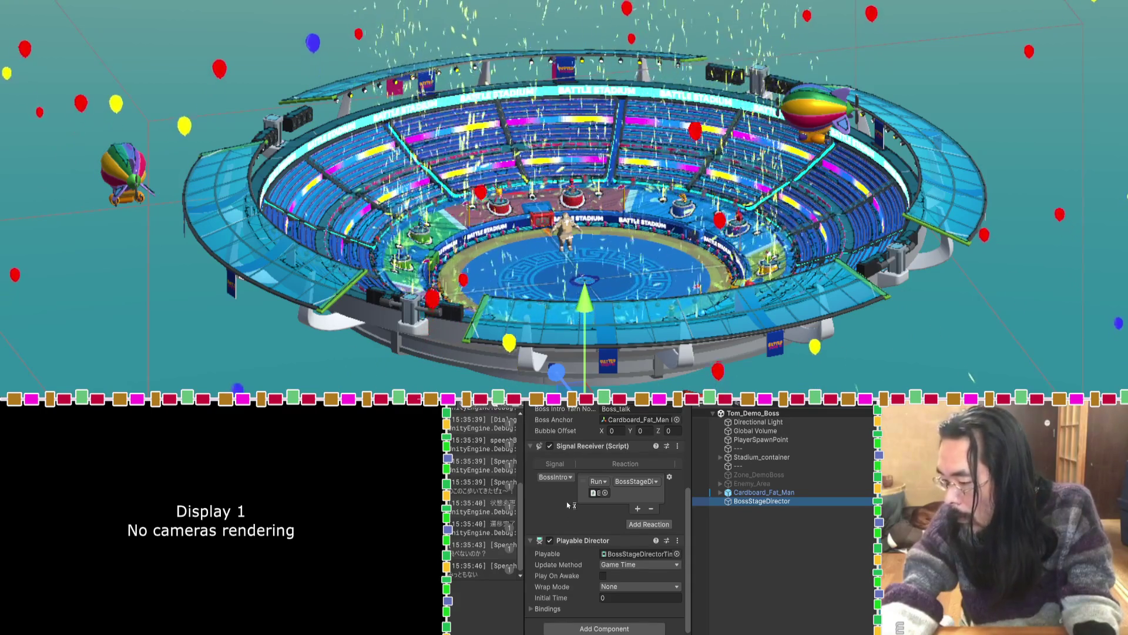
pyautogui.press('super+Tab')
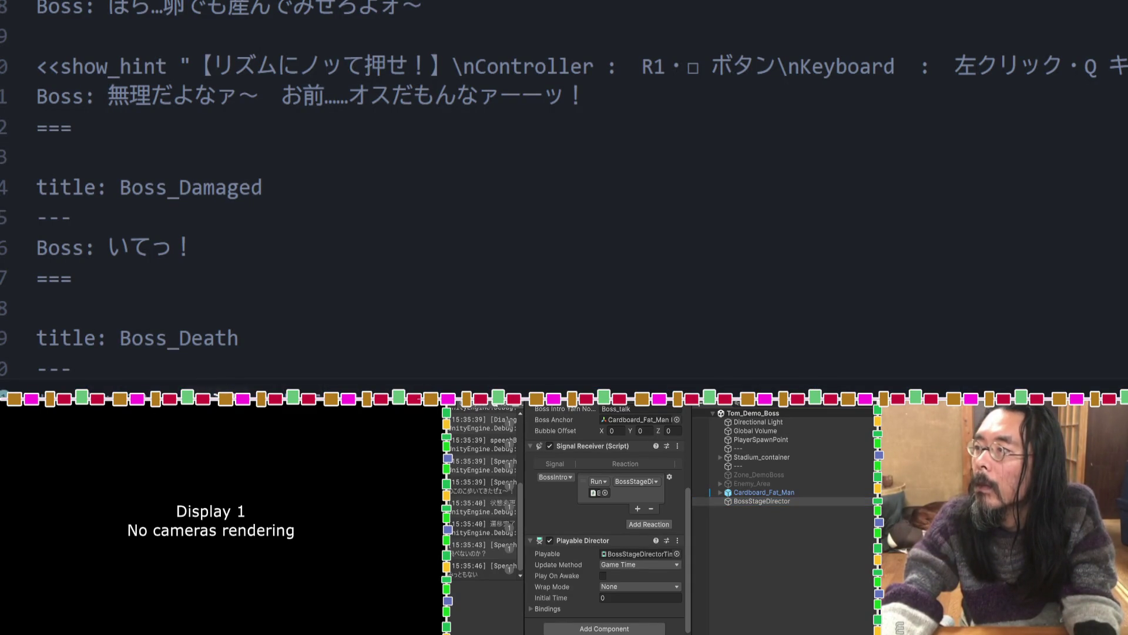
pyautogui.press('super+Tab')
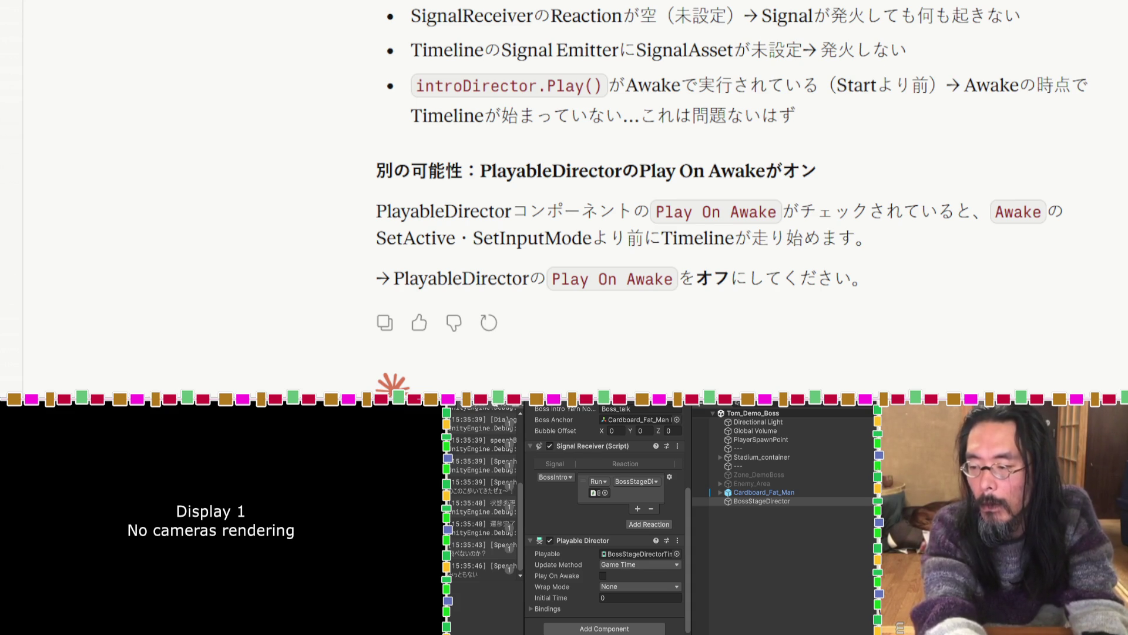
# Report that disabling Play On Awake failed, then copy the reply's sentence about both triggers starting false.
pyautogui.press('Return')
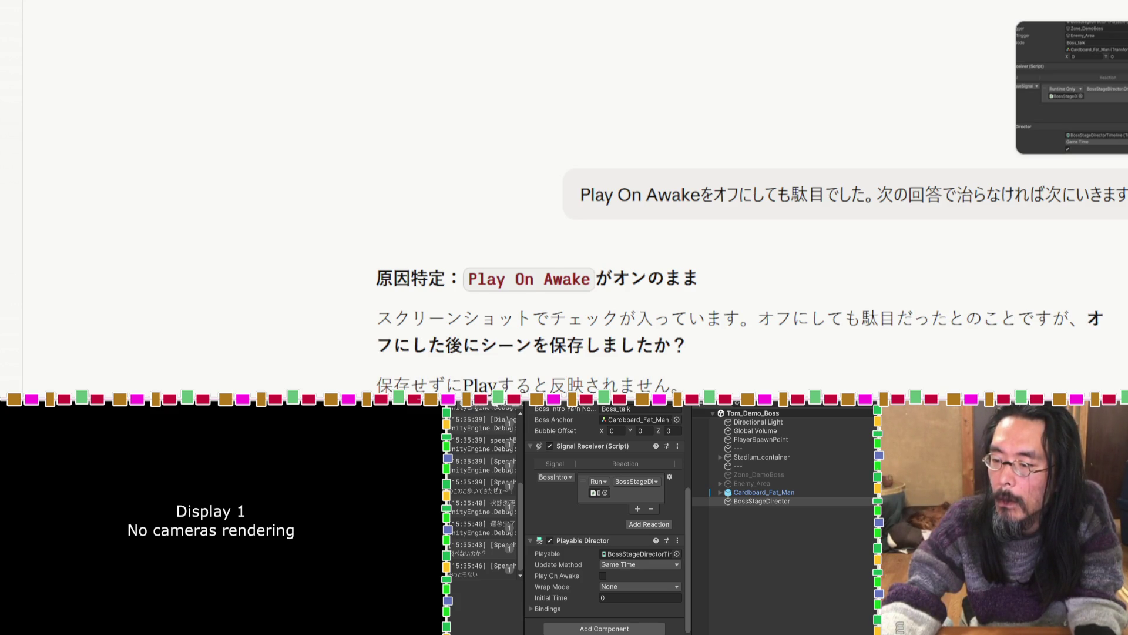
pyautogui.scroll(-4, 750, 194)
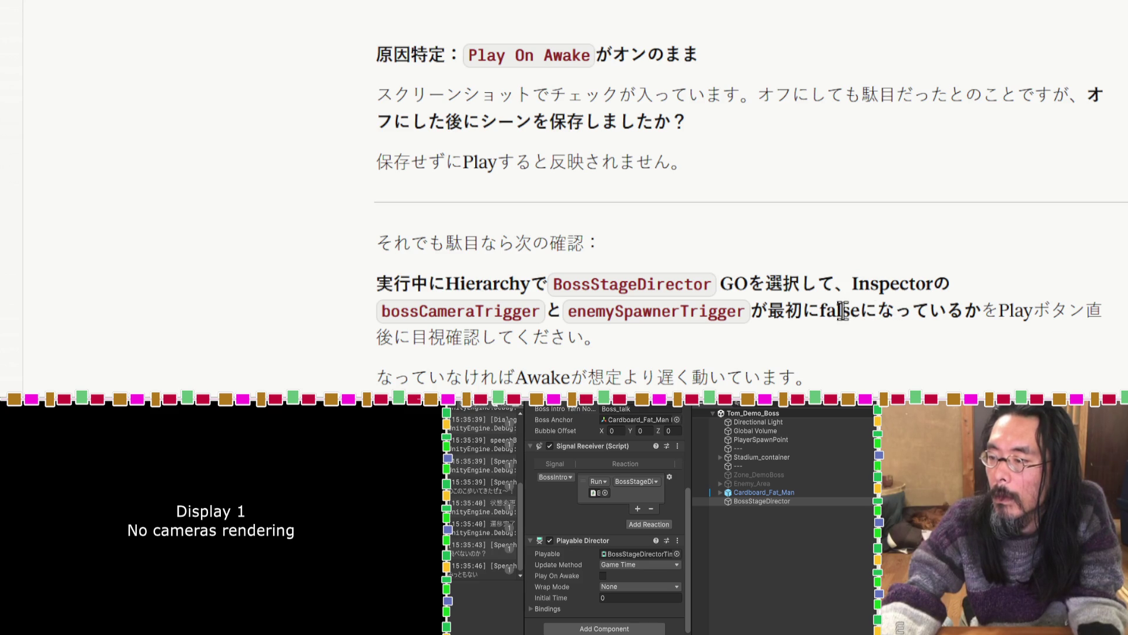
pyautogui.moveTo(864, 311); pyautogui.dragTo(379, 312)
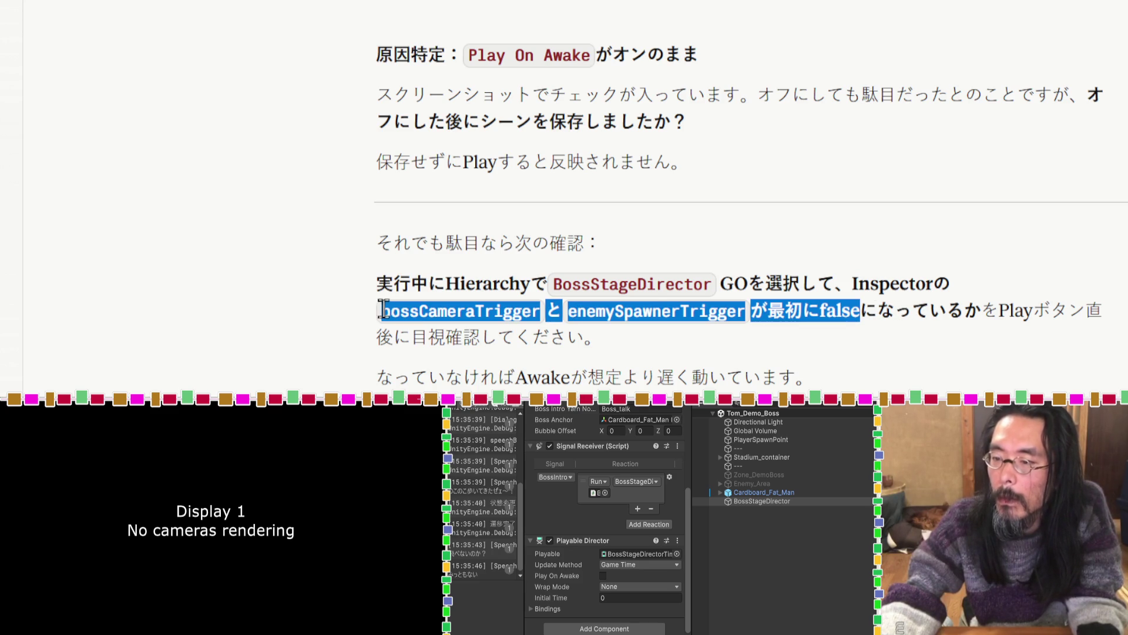
pyautogui.hotkey('ctrl', 'c')
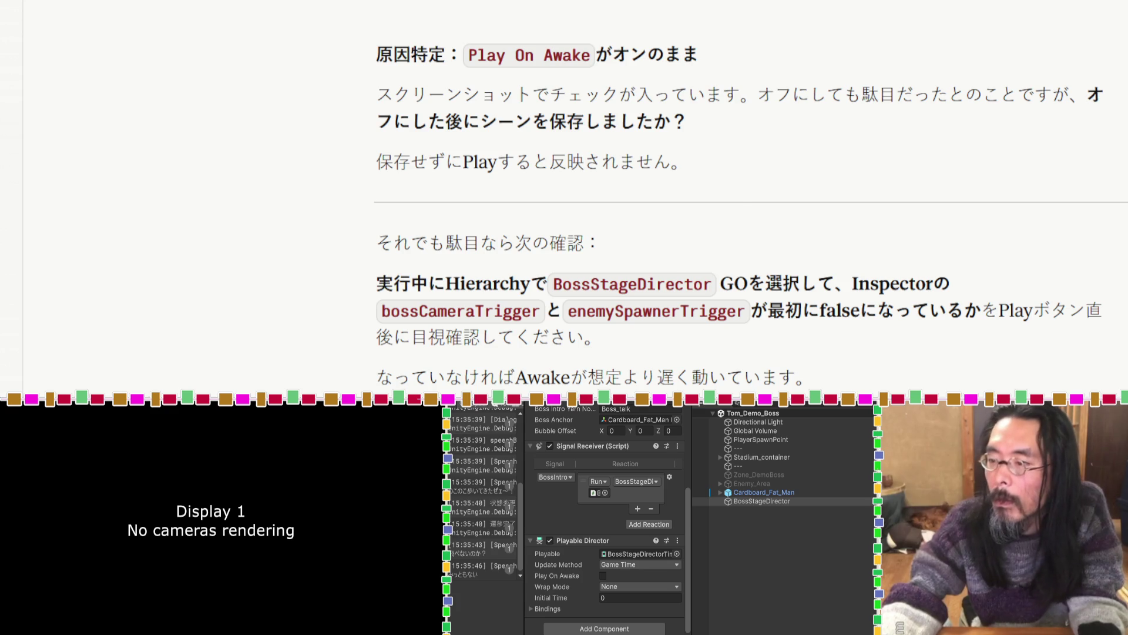
# Register 'false' in the Google Japanese Input user dictionary with the reading ふぁ.
pyautogui.hotkey('ctrl', 'F7')
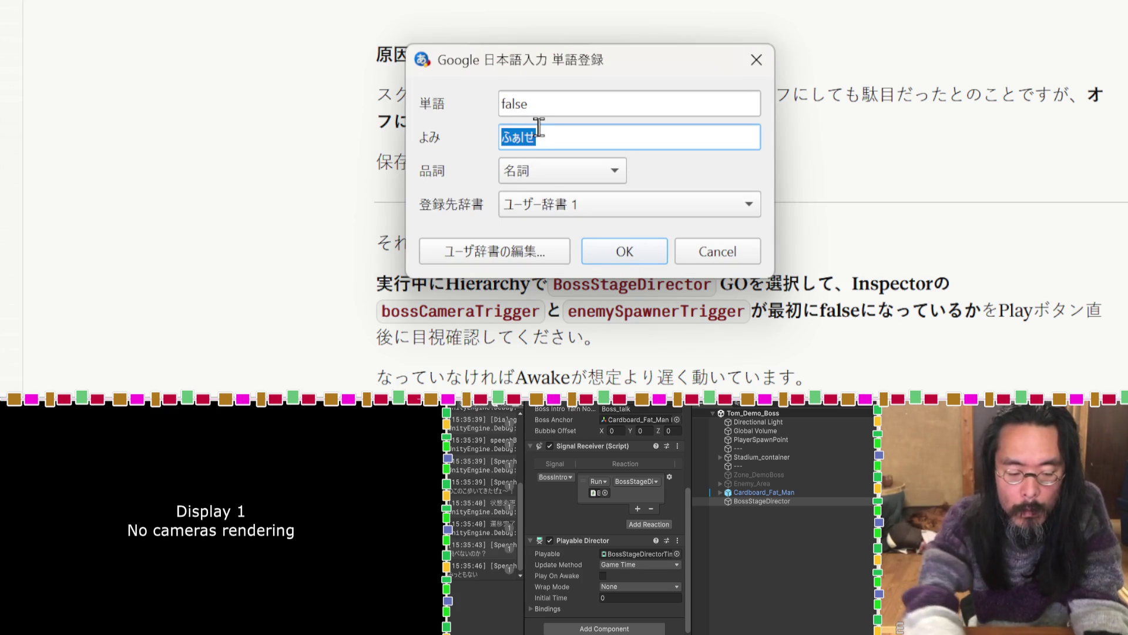
pyautogui.write('ふぁ')
pyautogui.press('Return')
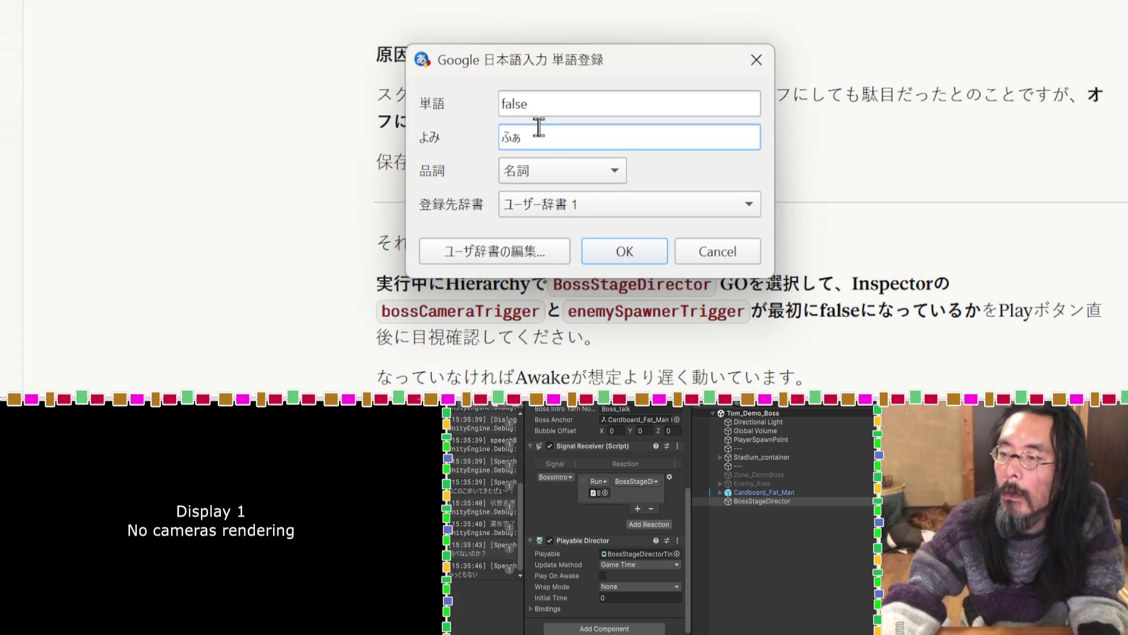
pyautogui.click(625, 252)
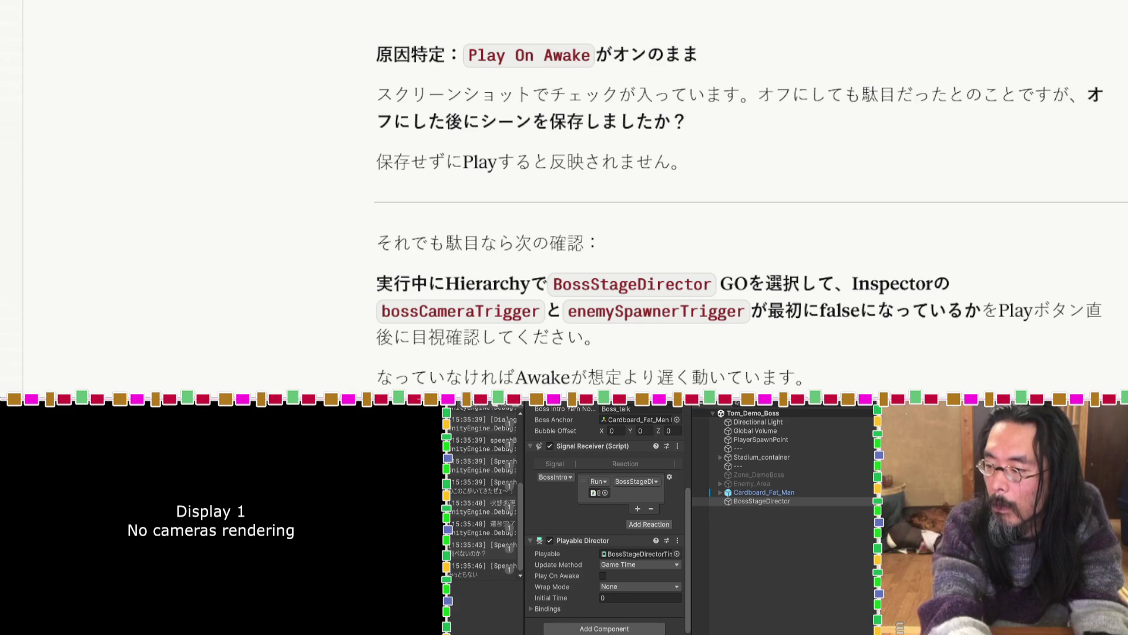
# Compose the follow-up message and send it to Claude.
pyautogui.write('firefly')
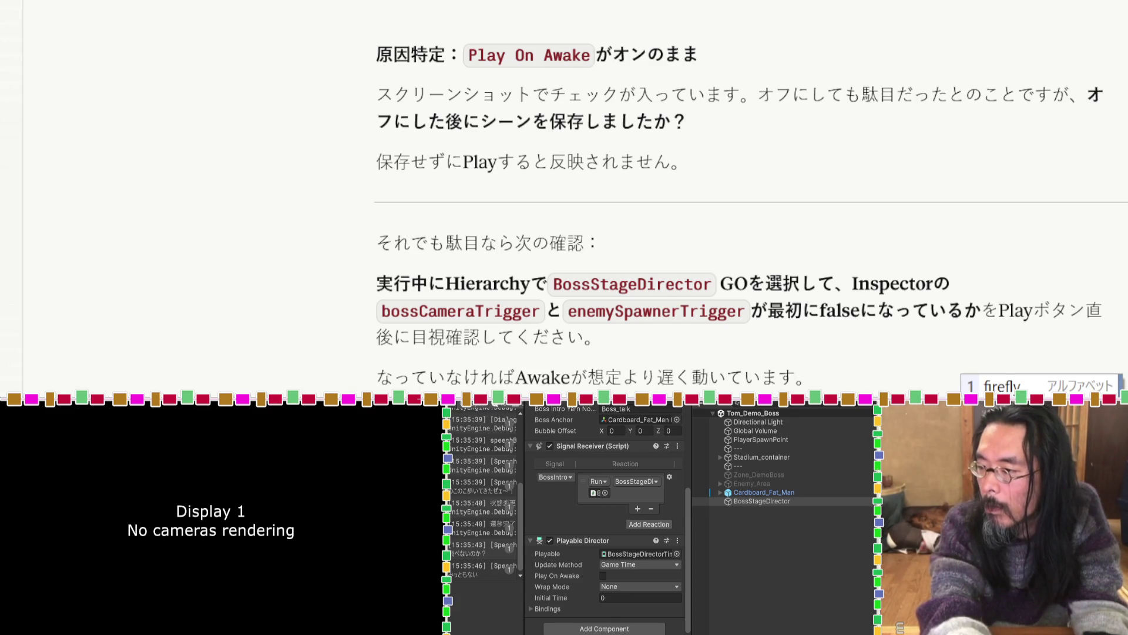
pyautogui.press('Return')
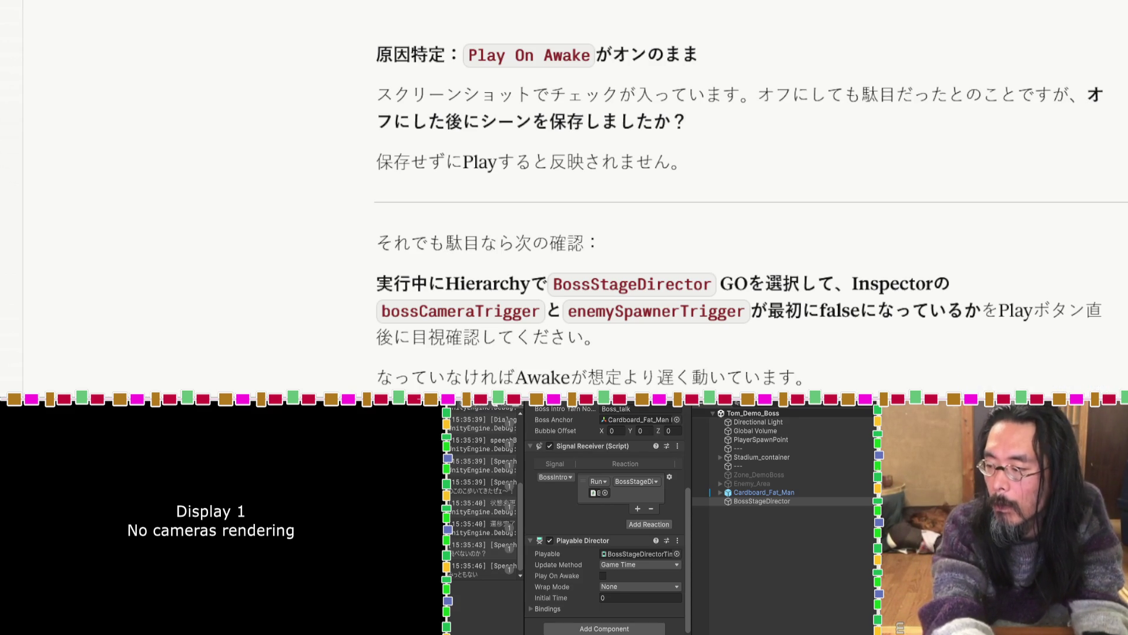
pyautogui.press('Return')
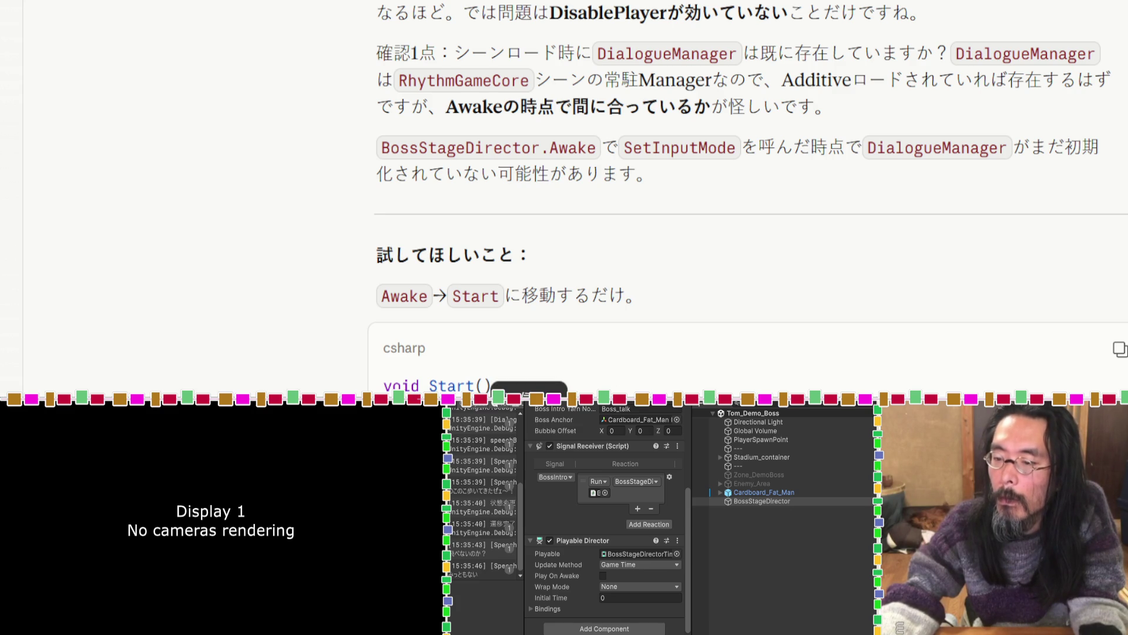
# Leave Claude's Awake-to-Start advice and bring up the code editor.
pyautogui.hotkey('alt', 'Tab')
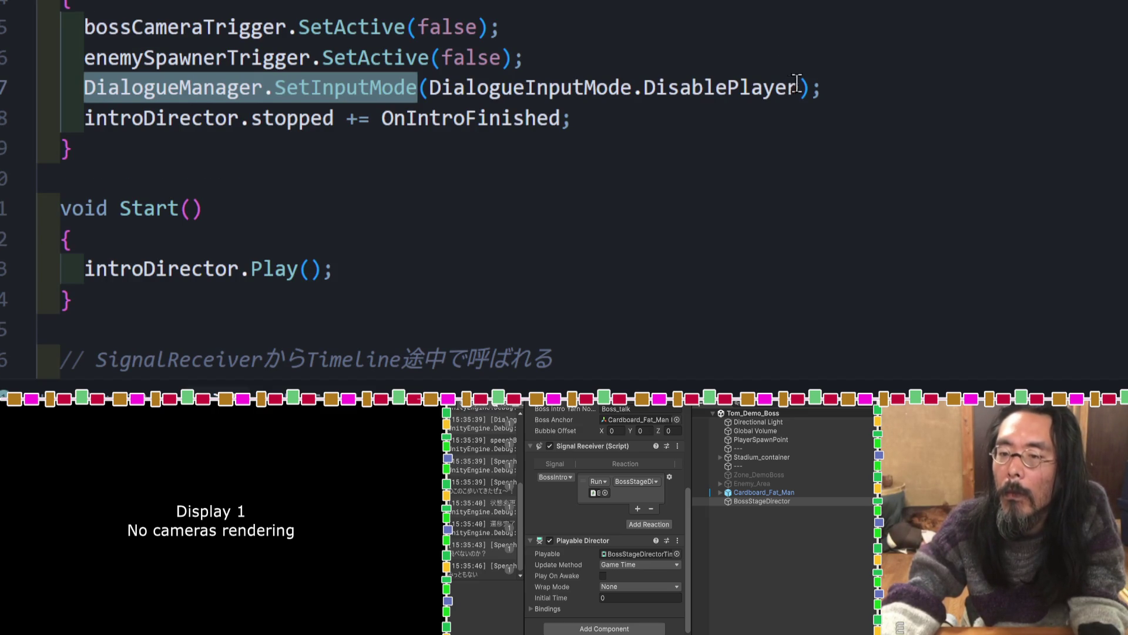
# Move the SetInputMode(DisablePlayer) call from Awake to the top of Start(), before introDirector.Play().
pyautogui.moveTo(834, 85)
pyautogui.mouseDown()
pyautogui.moveTo(25, 83)
pyautogui.moveTo(95, 80)
pyautogui.mouseUp()
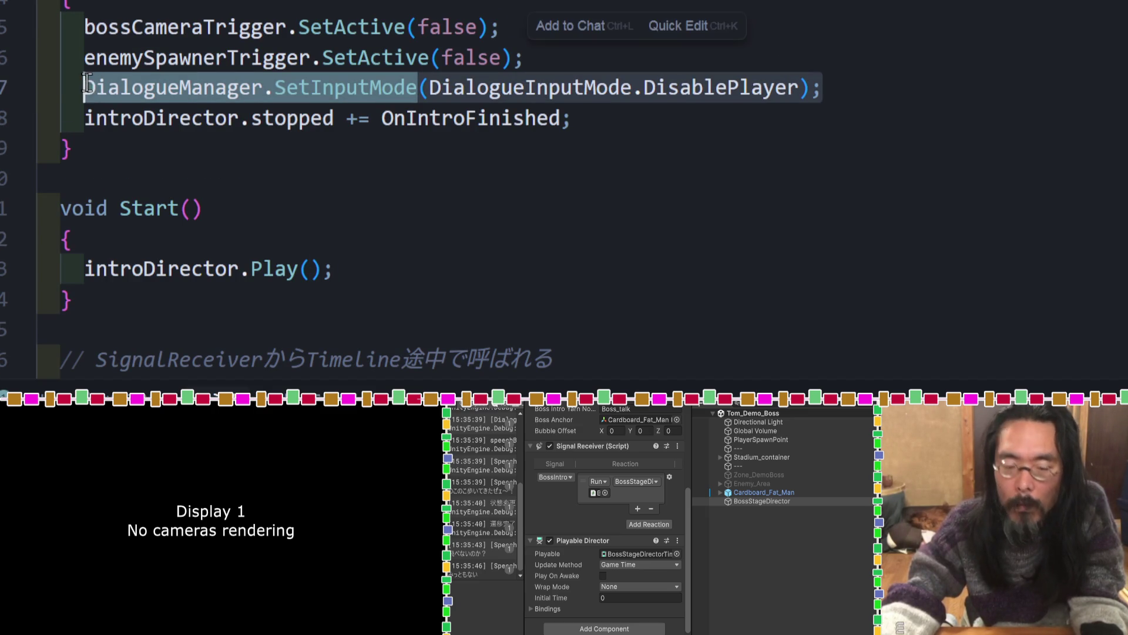
pyautogui.press('BackSpace')
pyautogui.click(291, 247)
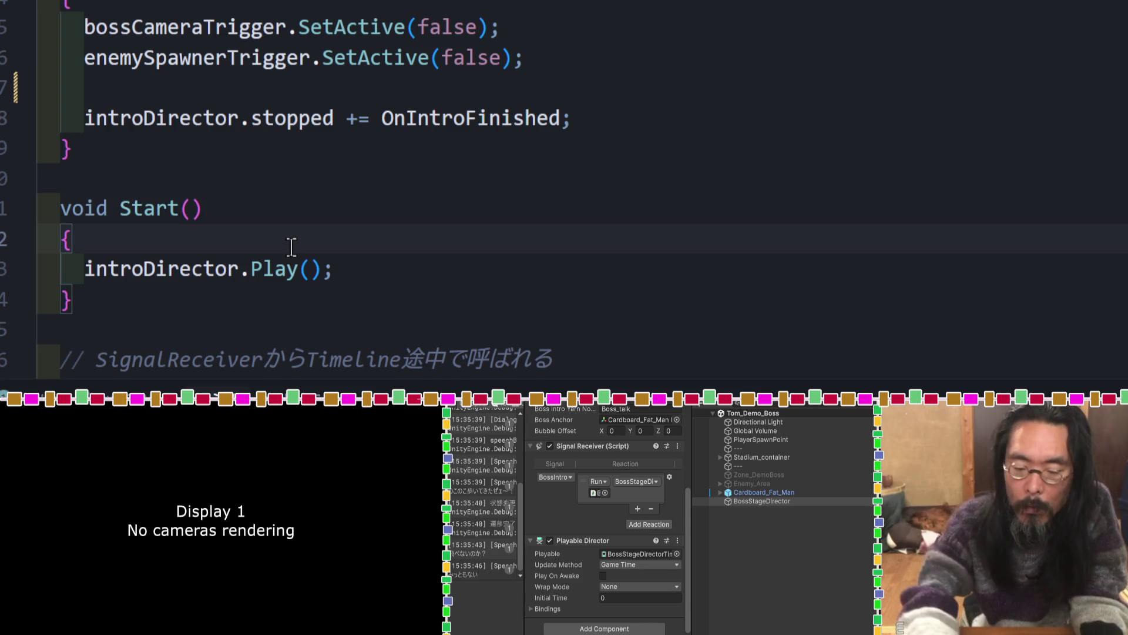
pyautogui.press('Return')
pyautogui.hotkey('ctrl', 'v')
pyautogui.scroll(-1, 177, 89)
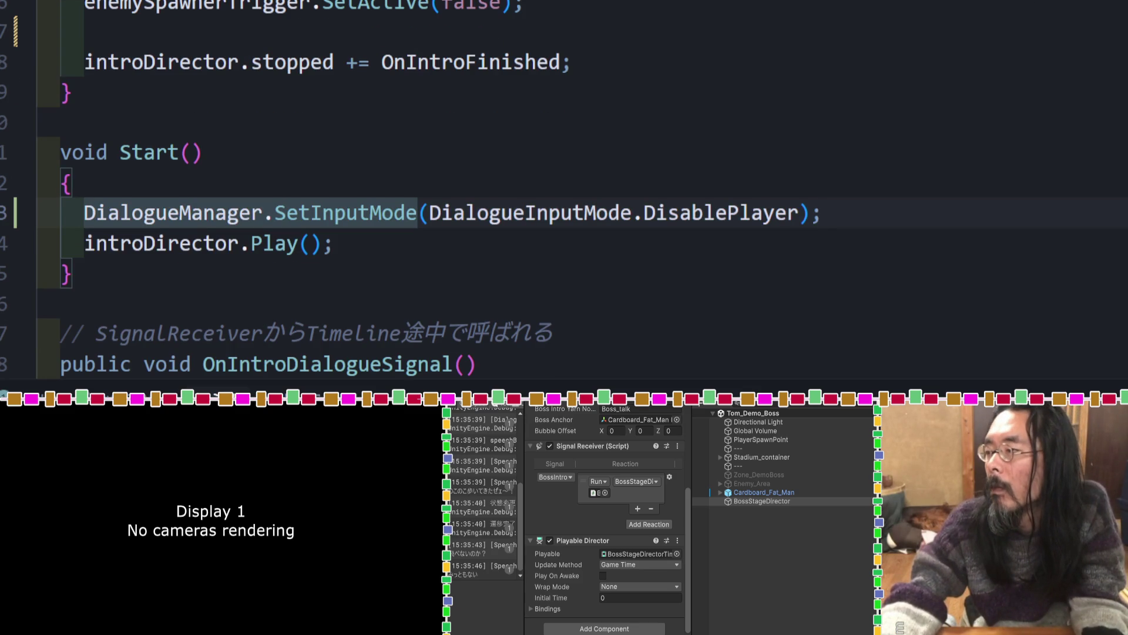
pyautogui.hotkey('alt', 'Tab')
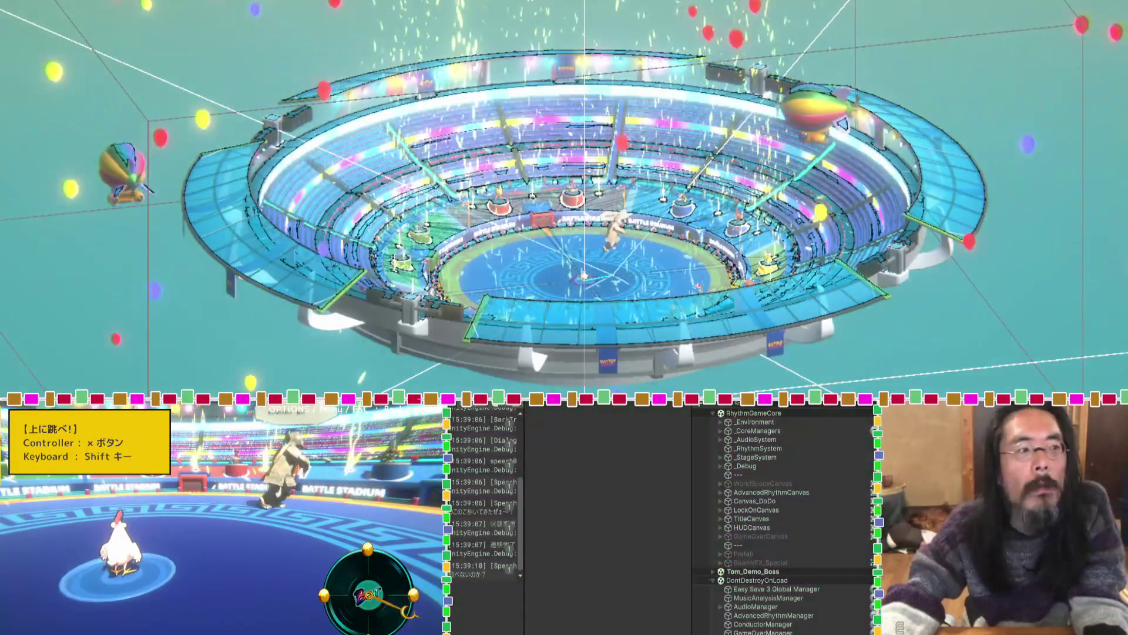
# Stop the boss-stage play-test after checking the relocated input-disabling call.
pyautogui.hotkey('ctrl', 'p')
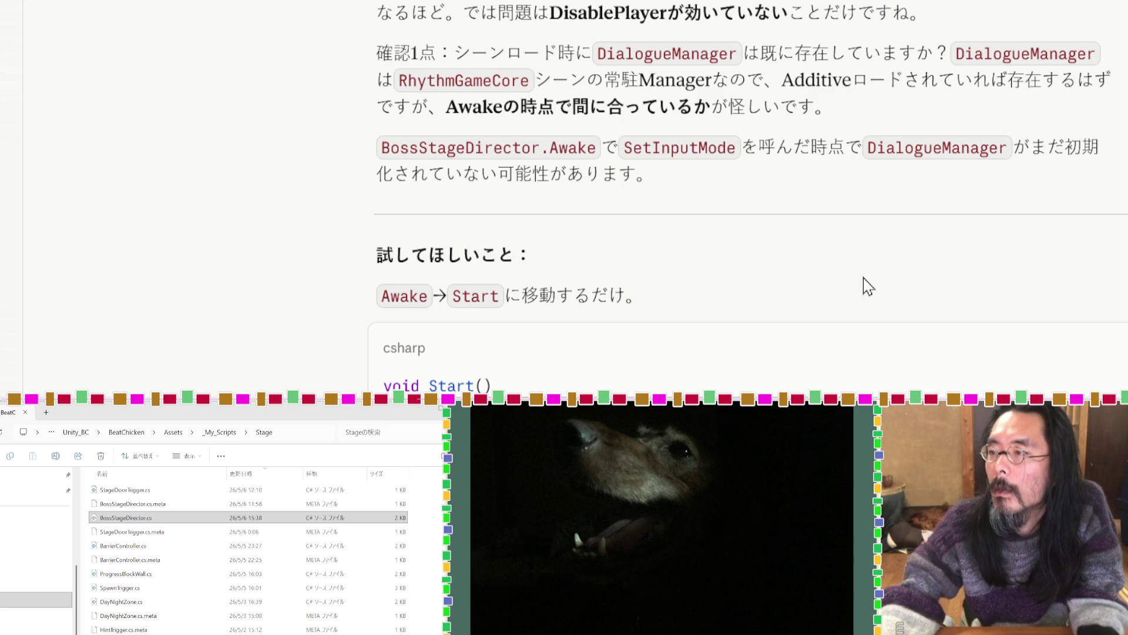
# Scroll through Claude's earlier replies on the SignalReceiver wiring before returning to Unity.
pyautogui.scroll(-10, 865, 285)
pyautogui.scroll(10, 868, 287)
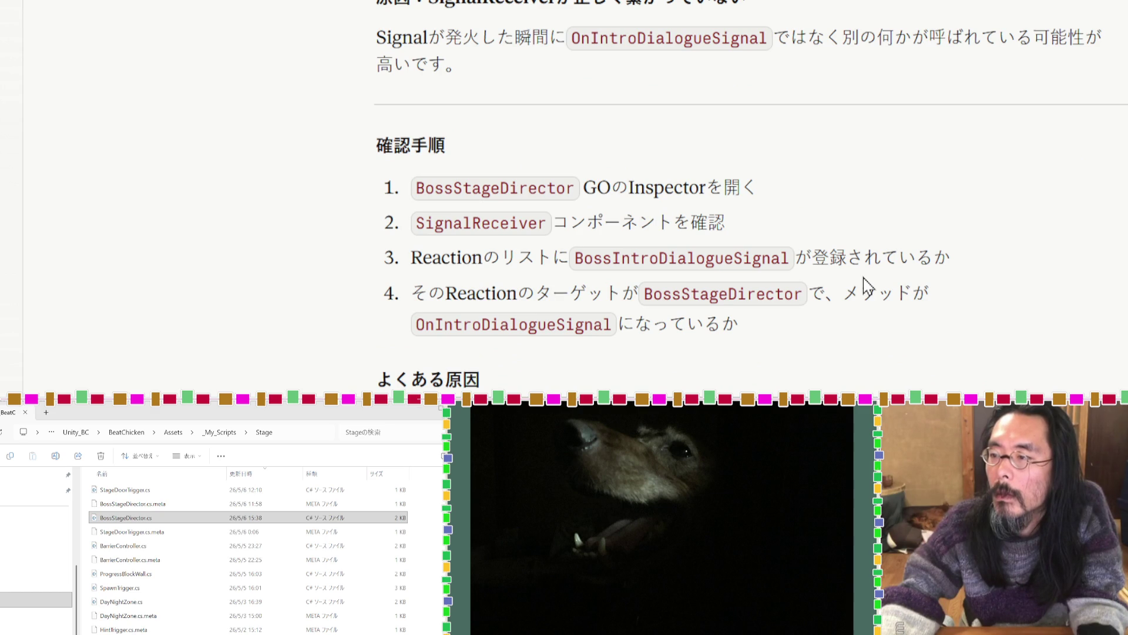
pyautogui.scroll(10, 868, 287)
pyautogui.scroll(-7, 868, 287)
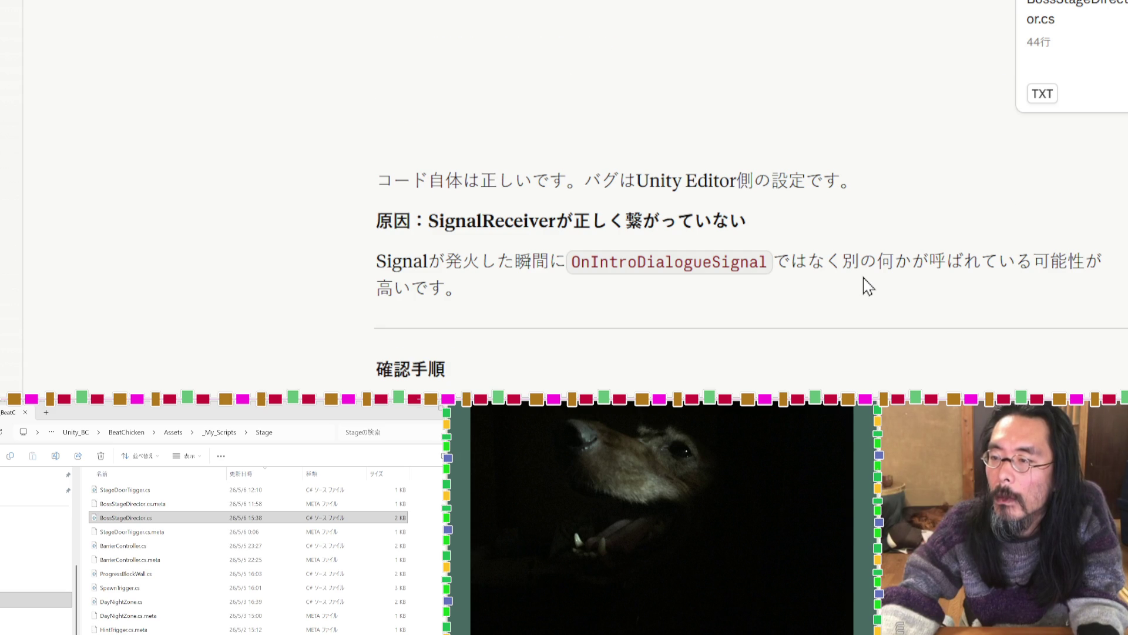
pyautogui.scroll(5, 864, 278)
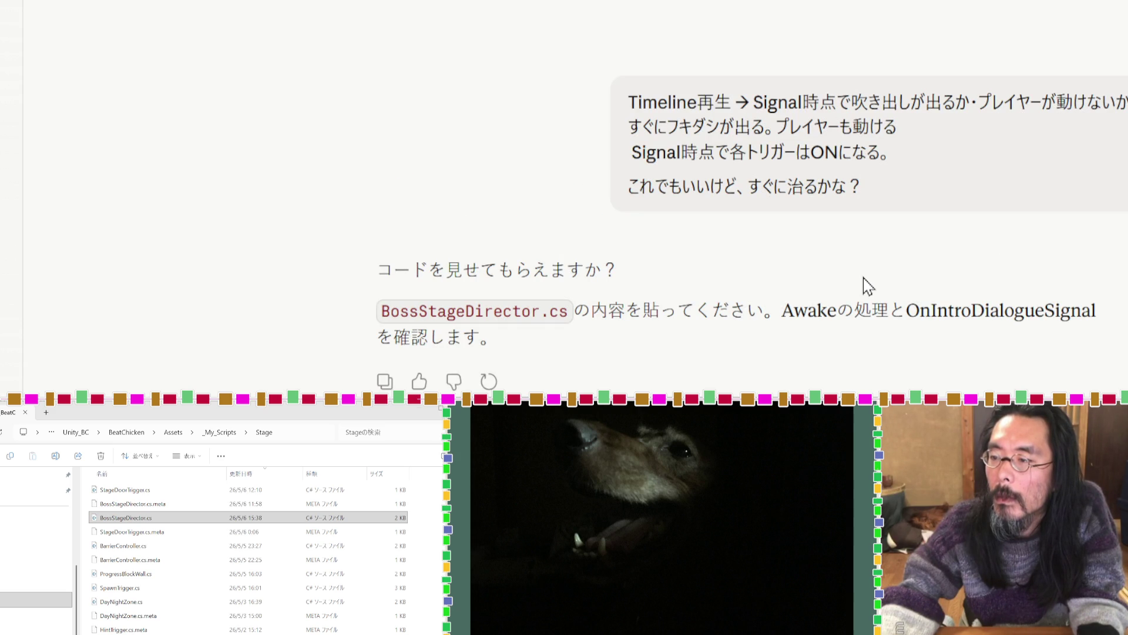
pyautogui.scroll(4, 863, 278)
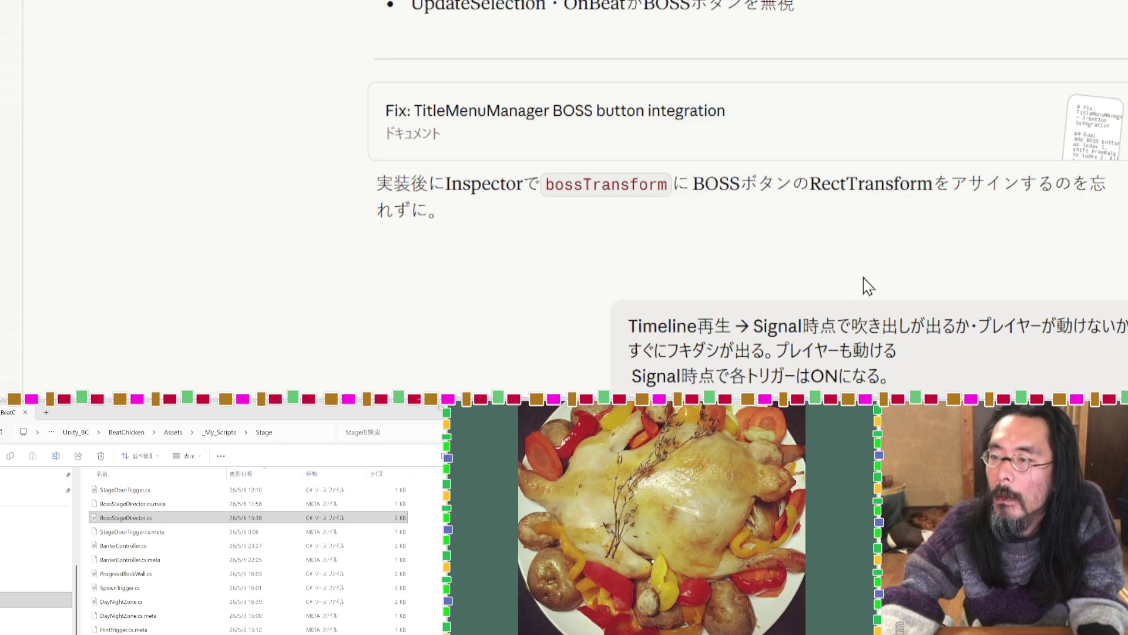
pyautogui.scroll(8, 863, 287)
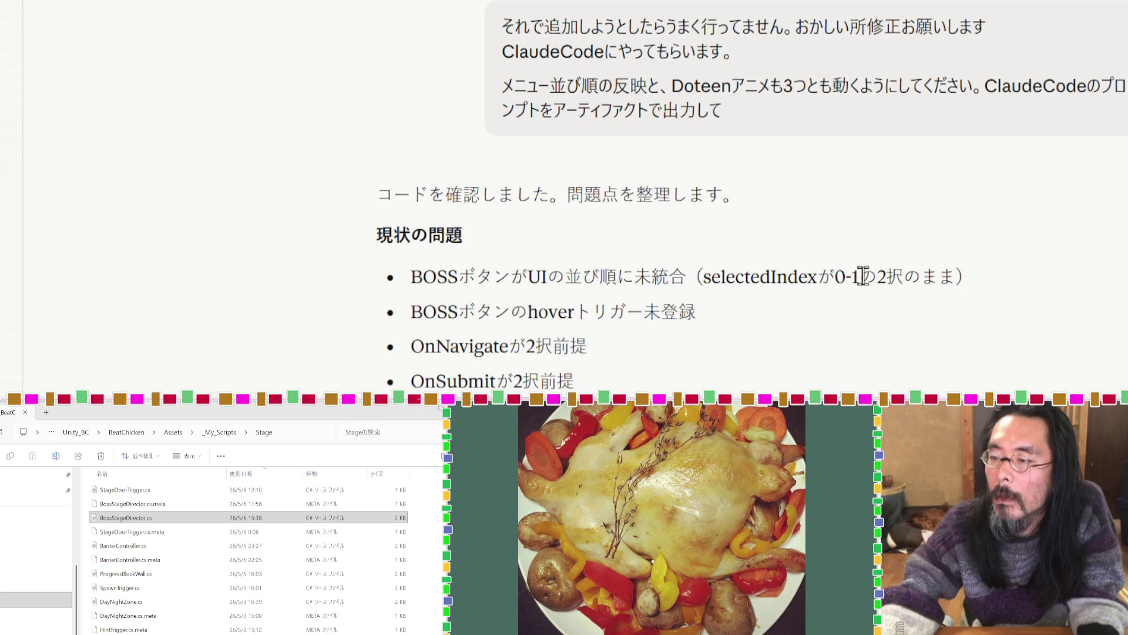
pyautogui.scroll(4, 861, 282)
pyautogui.scroll(-12, 864, 284)
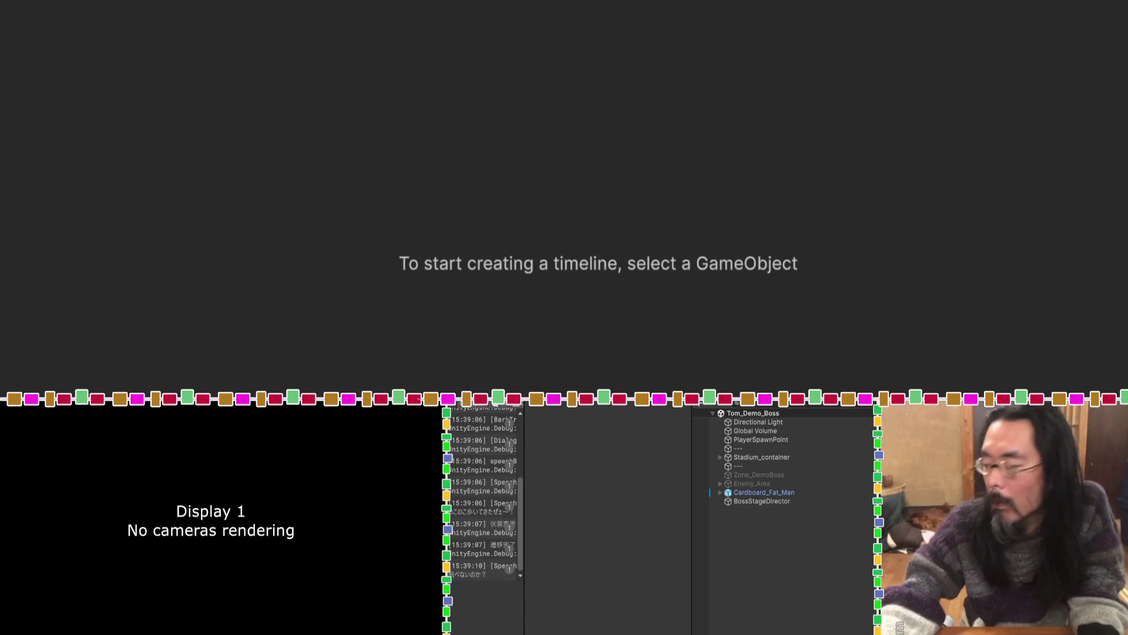
# Load BossStageDirector's timeline and confirm the frame-982 emitter keeps firing BossIntroDialogueSignal.
pyautogui.click(761, 501)
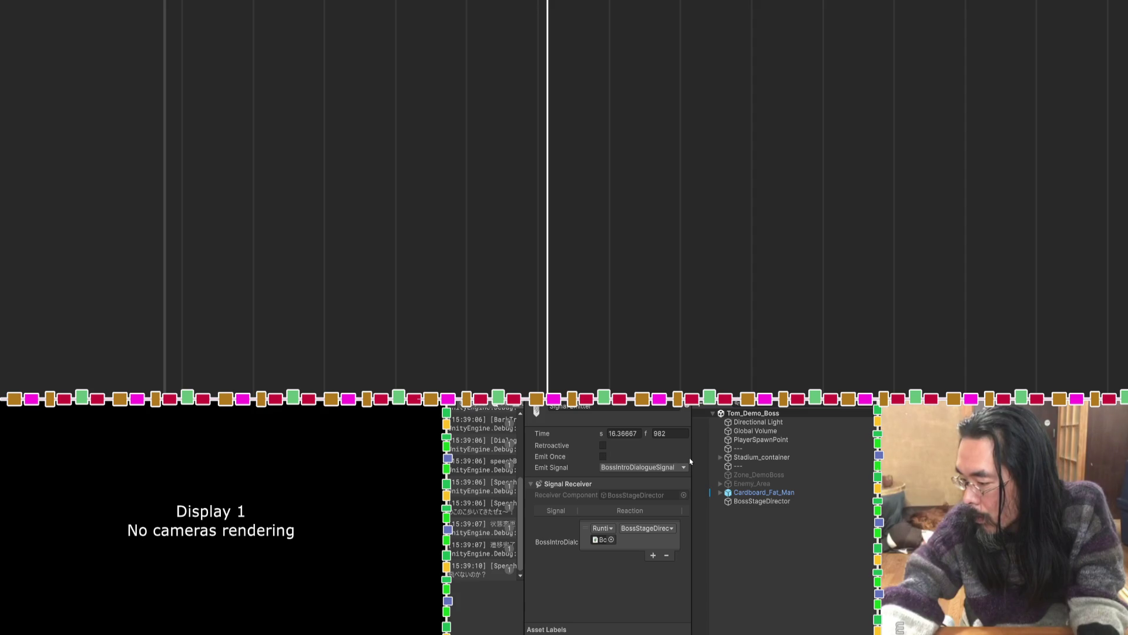
pyautogui.click(677, 470)
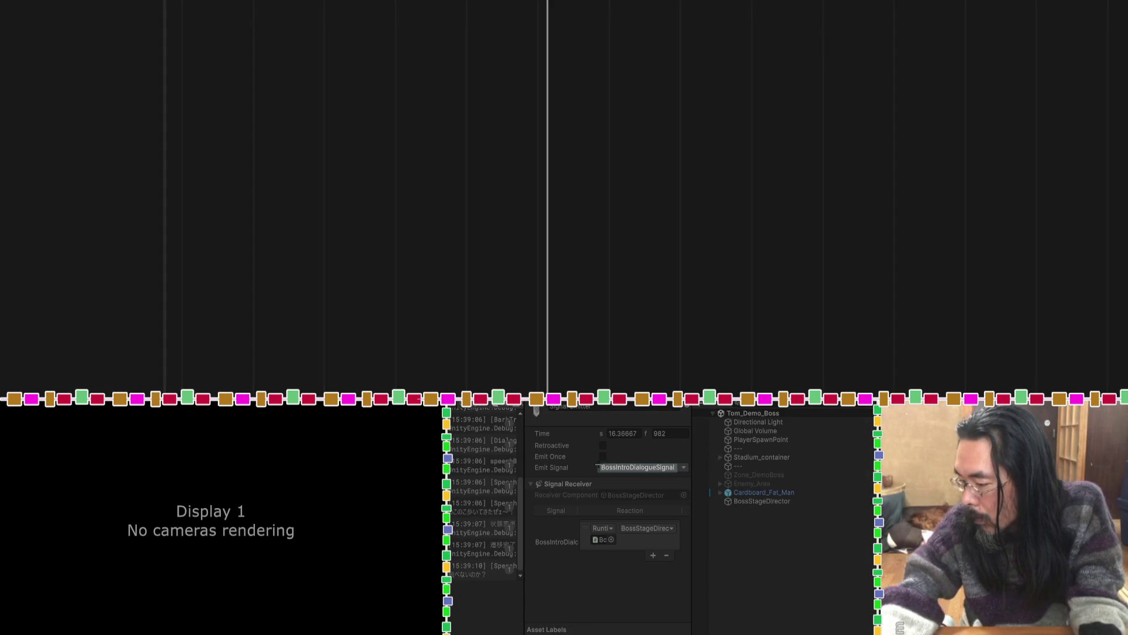
pyautogui.click(599, 463)
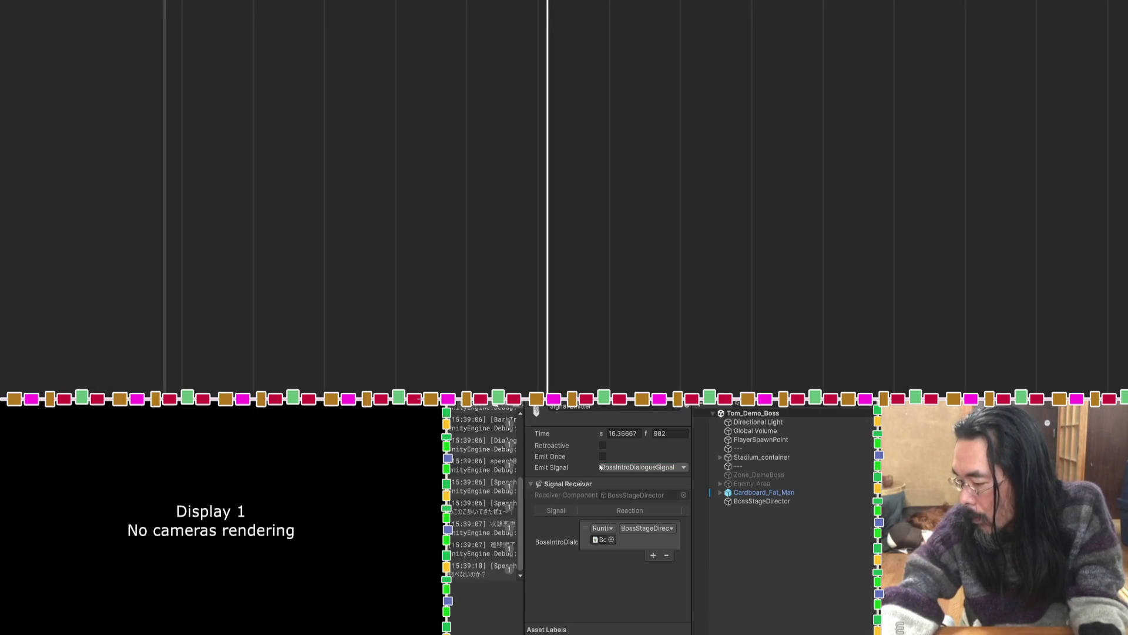
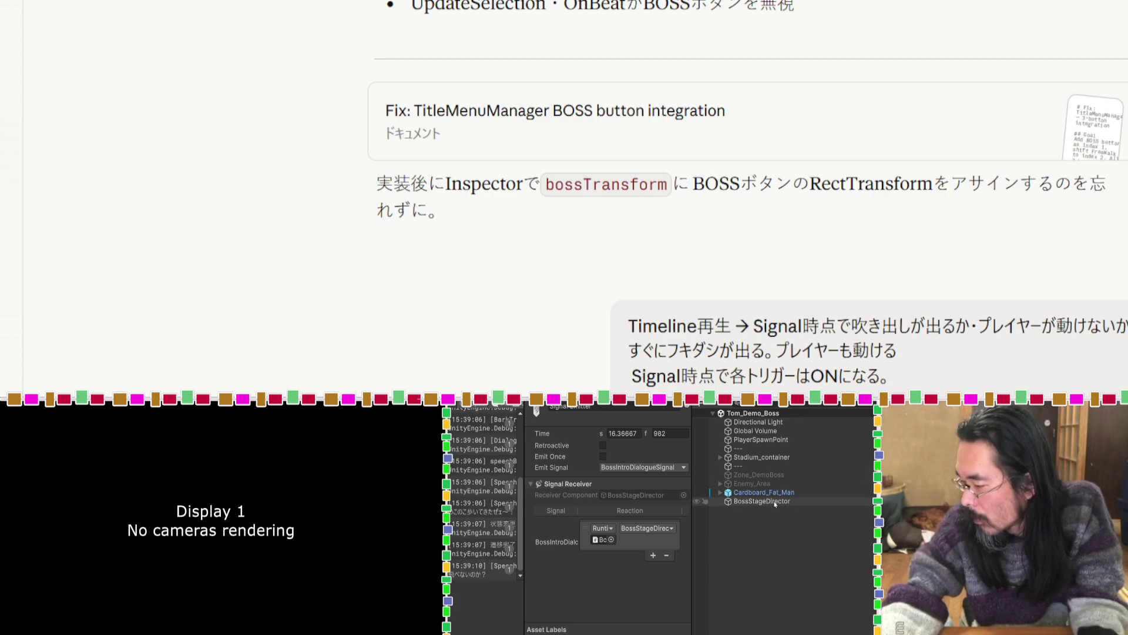
# Disable Cardboard_Fat_Man's Nav Mesh Agent, then save the scene and enter Play mode.
pyautogui.click(729, 492)
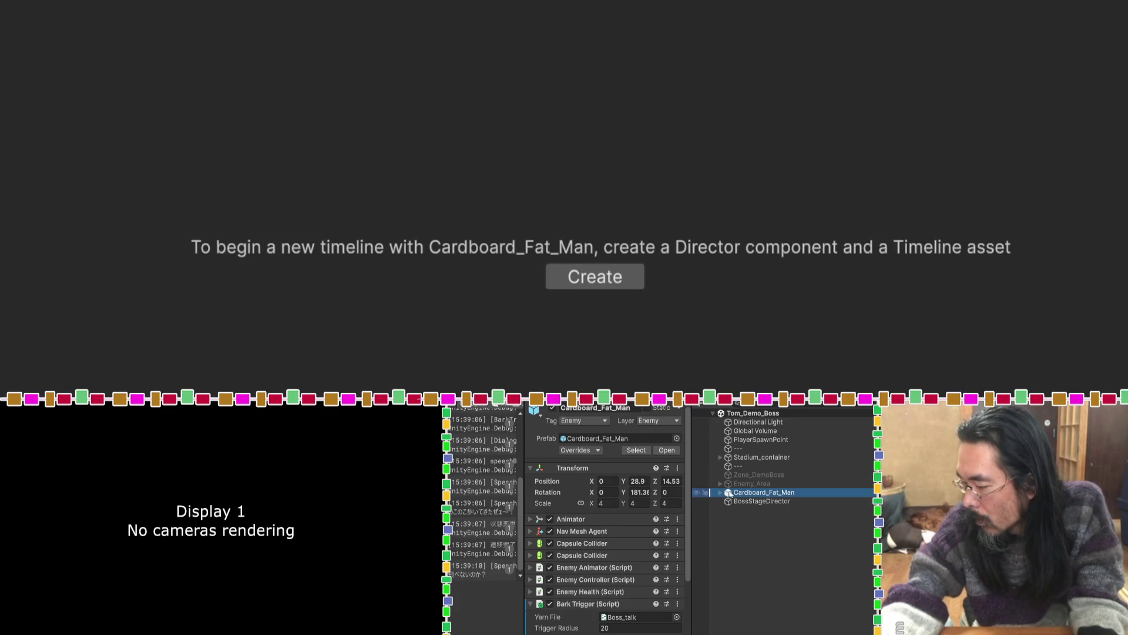
pyautogui.click(550, 530)
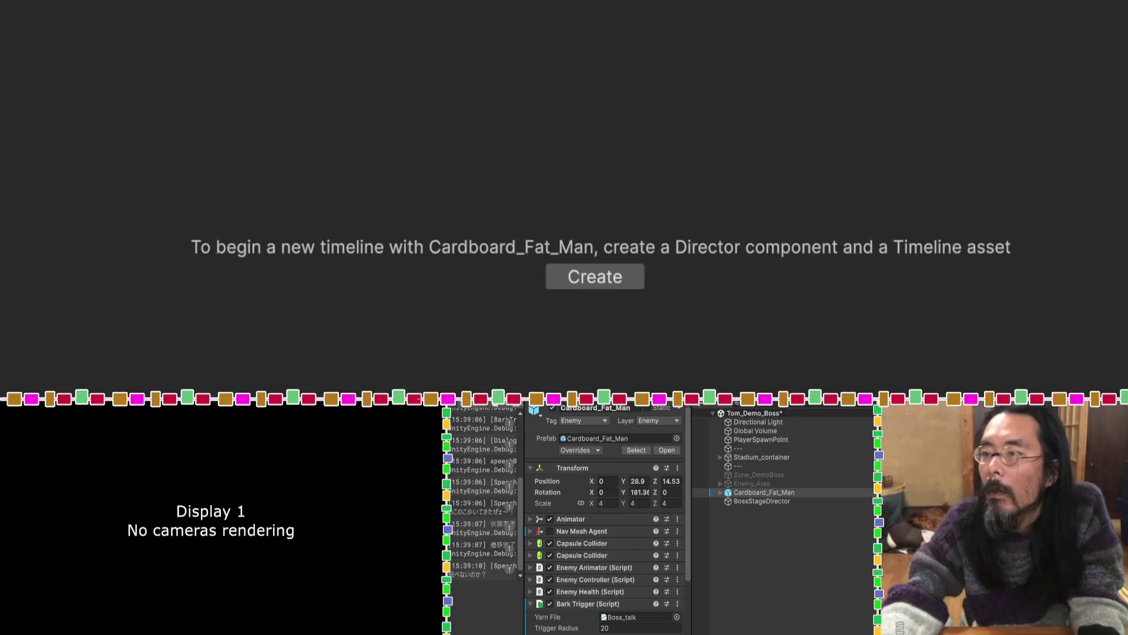
pyautogui.click(564, 244)
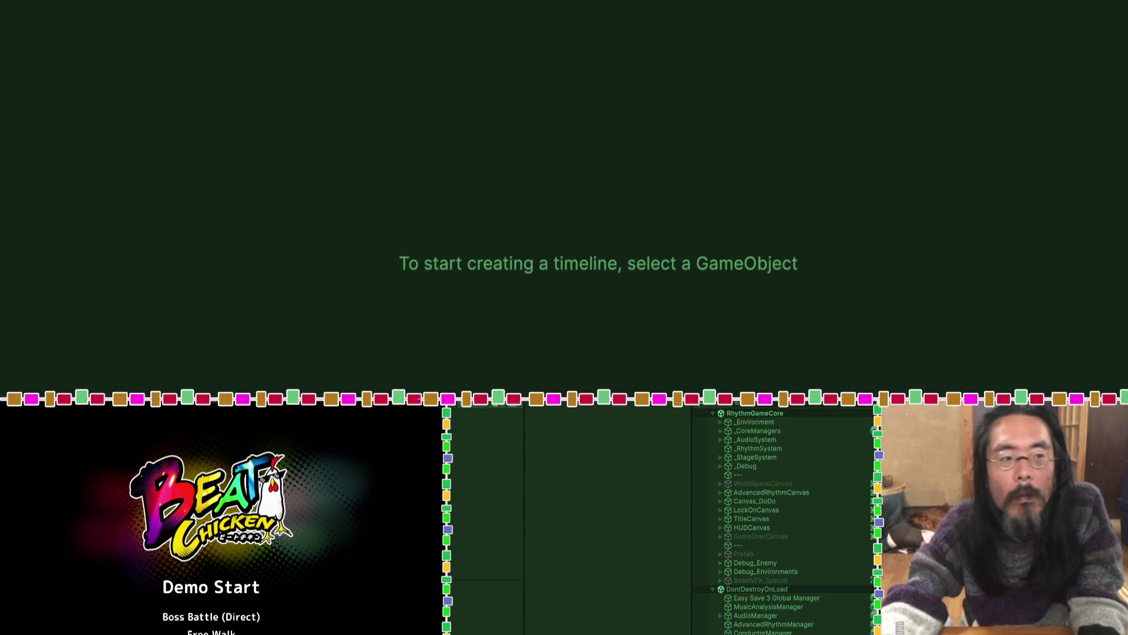
# Stop the Boss Battle (Direct) run and re-enable Cardboard_Fat_Man's Nav Mesh Agent.
pyautogui.click(220, 622)
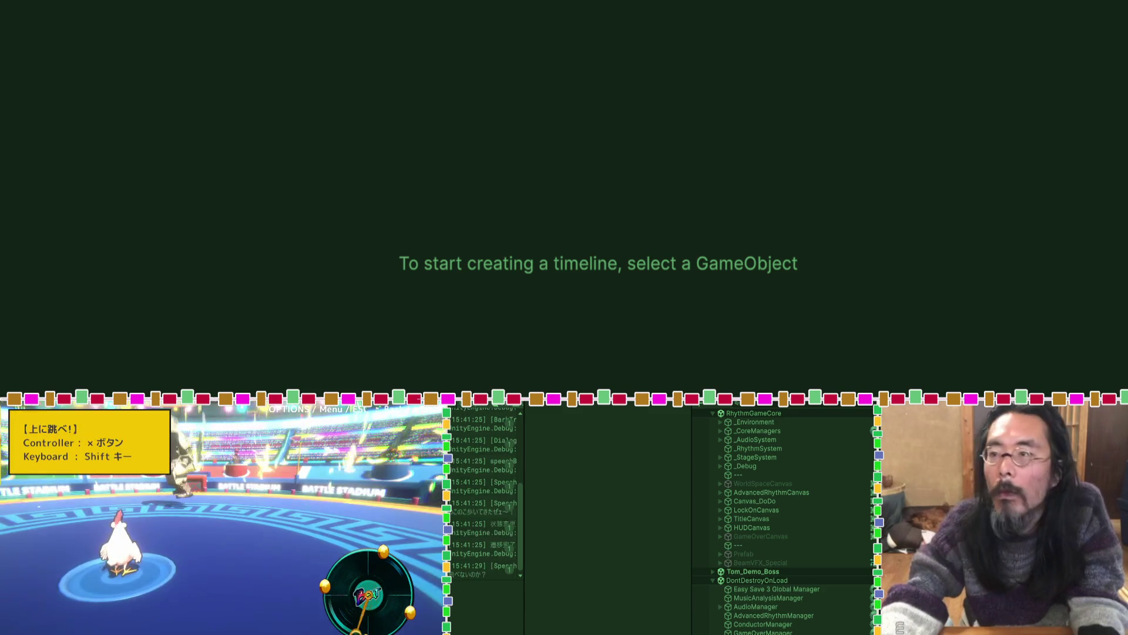
pyautogui.hotkey('ctrl', 'p')
pyautogui.click(764, 492)
pyautogui.click(551, 528)
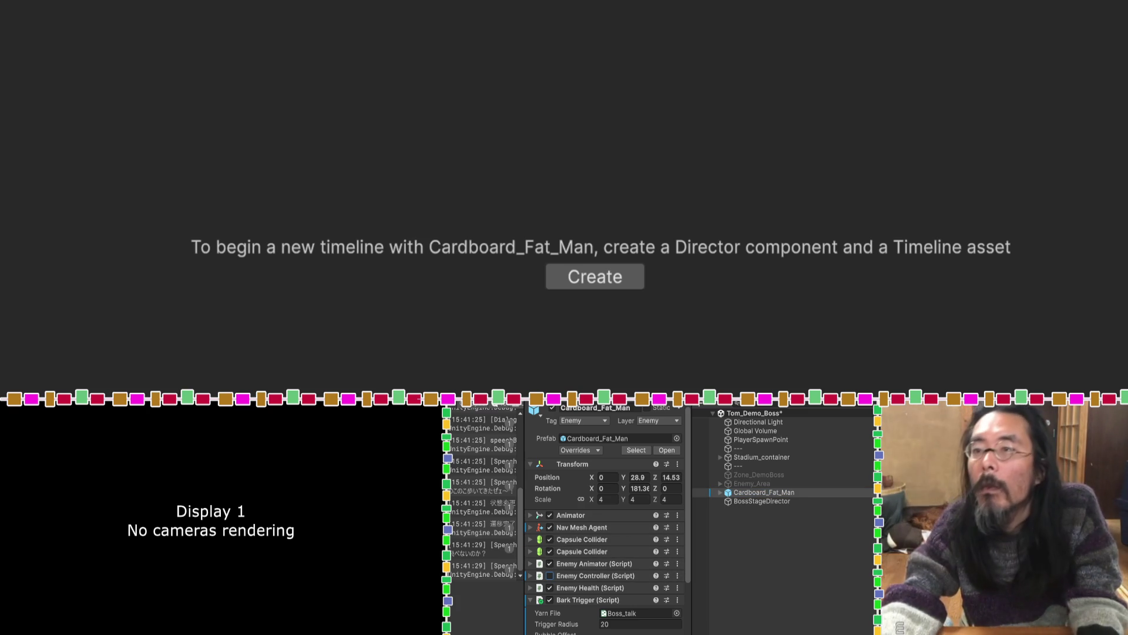
# Play the boss battle again, inspect BossStageDirector in Tom_Demo_Boss, then stop play.
pyautogui.hotkey('ctrl', 'p')
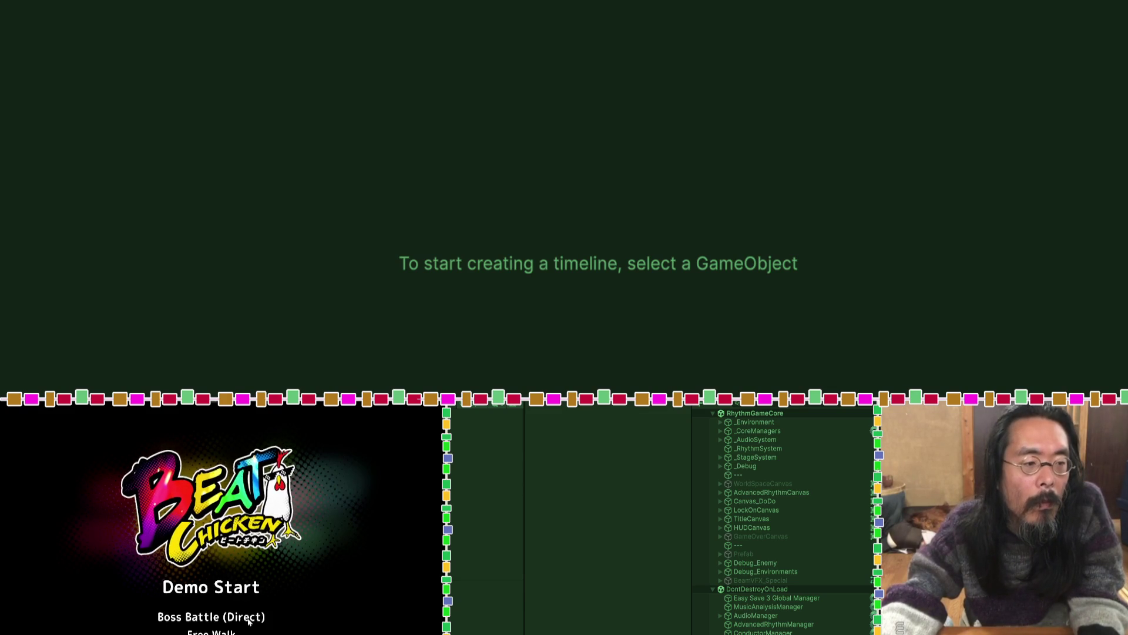
pyautogui.click(248, 622)
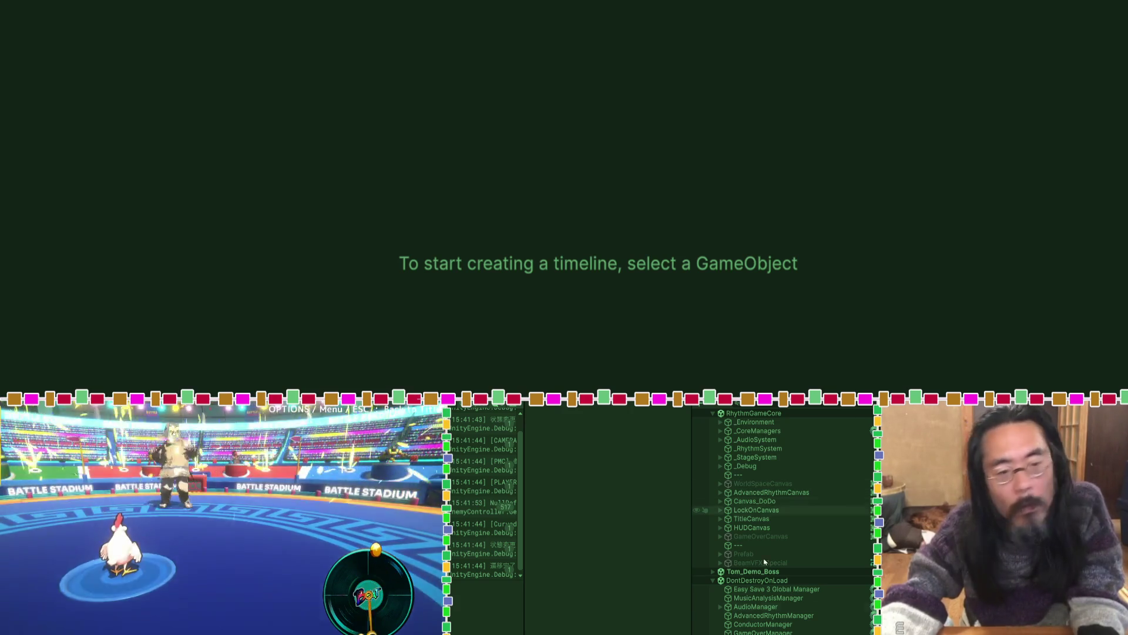
pyautogui.click(714, 572)
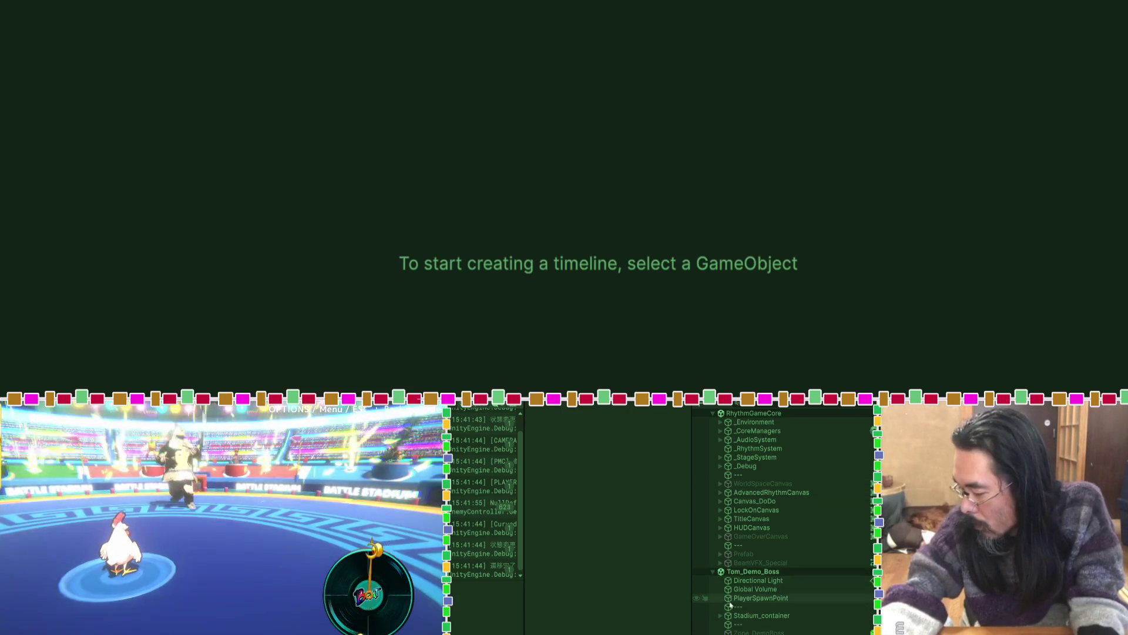
pyautogui.scroll(-5, 730, 606)
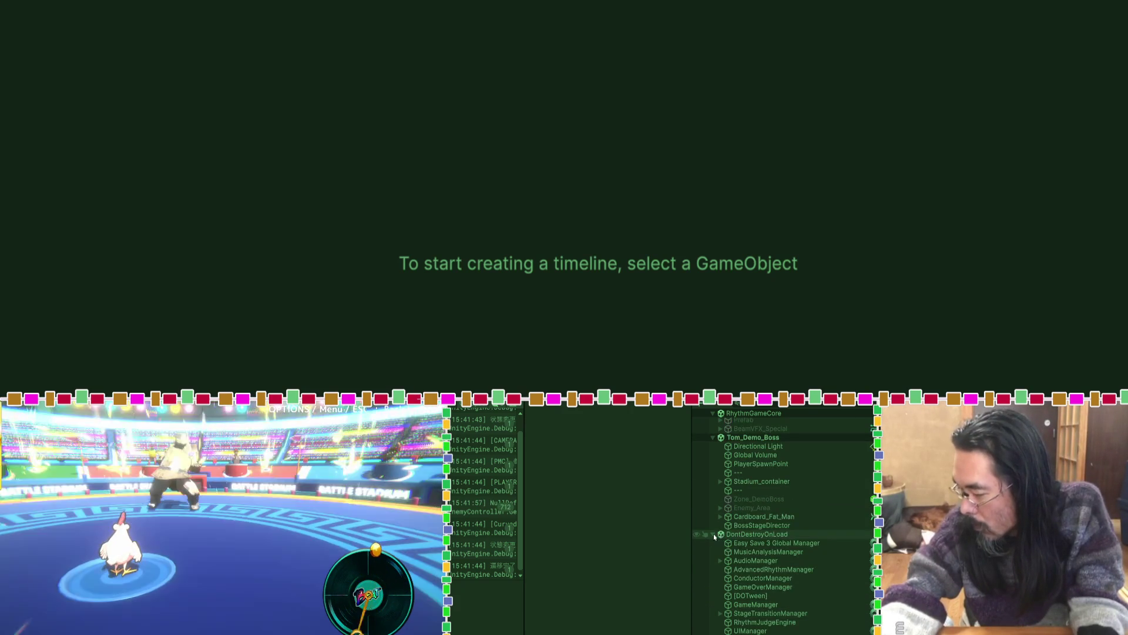
pyautogui.scroll(1, 714, 536)
pyautogui.click(762, 552)
pyautogui.scroll(3, 761, 552)
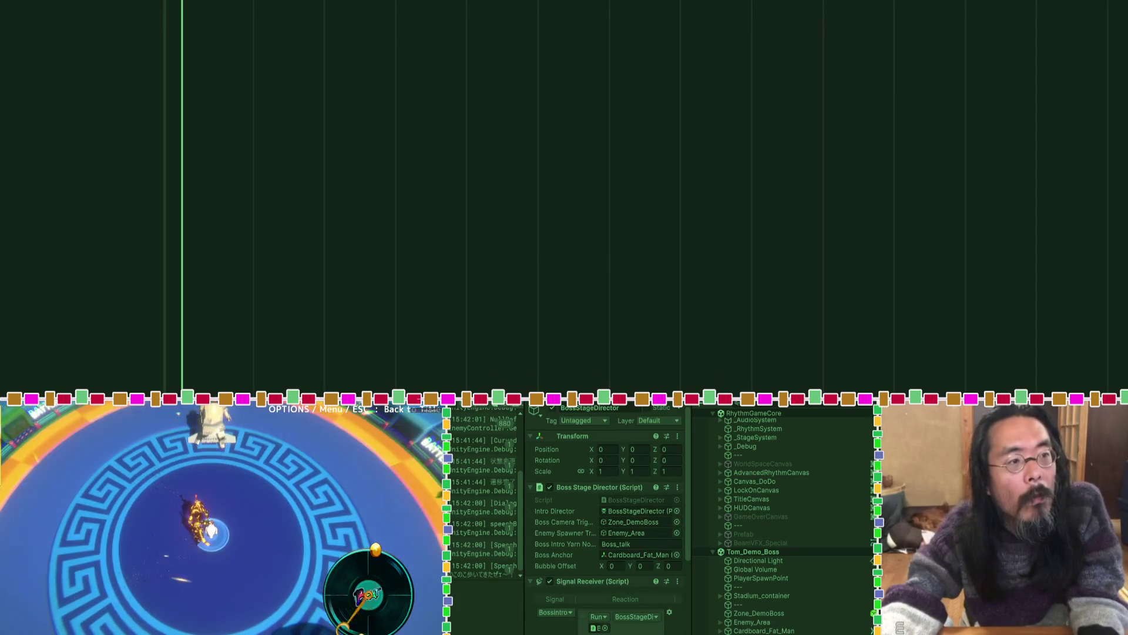
pyautogui.hotkey('ctrl', 'p')
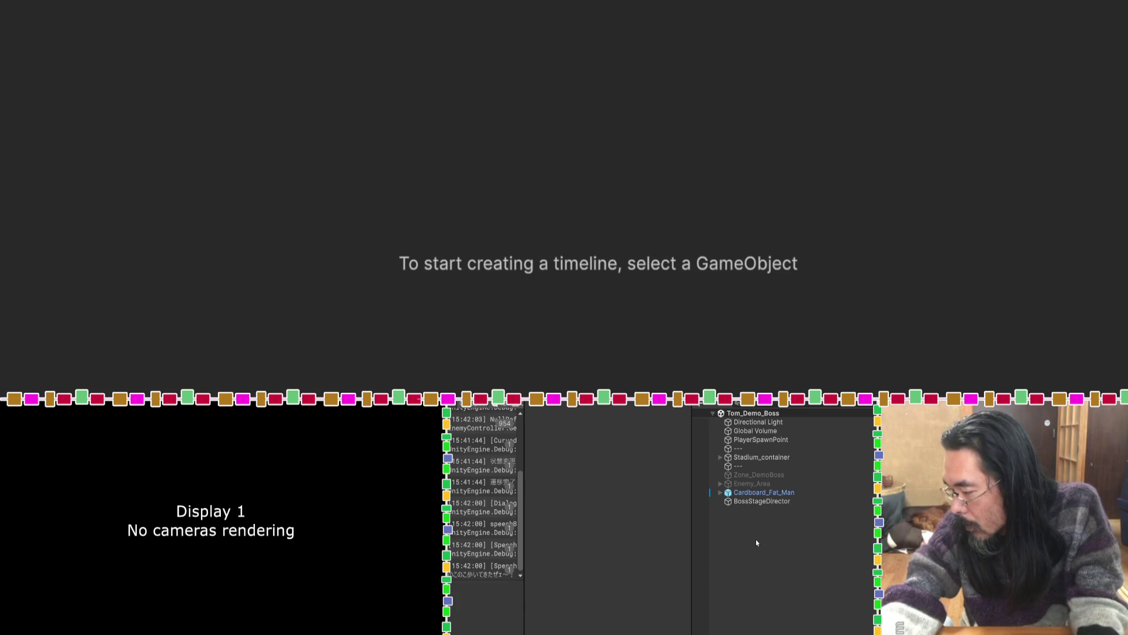
# Select Cardboard_Fat_Man and scroll through its Inspector components.
pyautogui.click(728, 493)
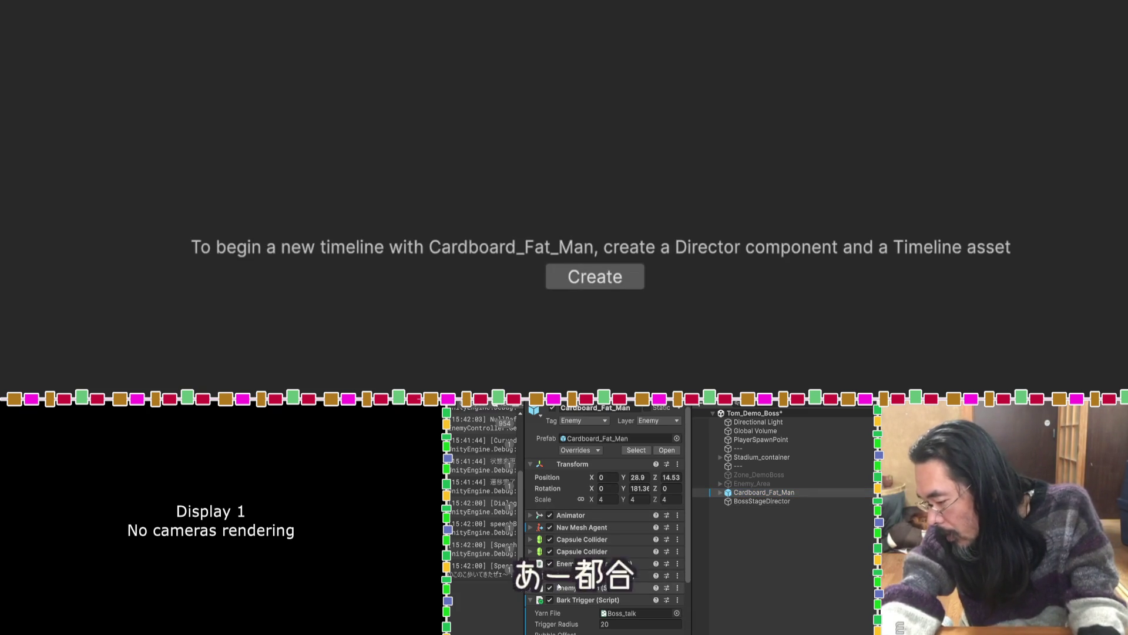
pyautogui.scroll(-3, 568, 547)
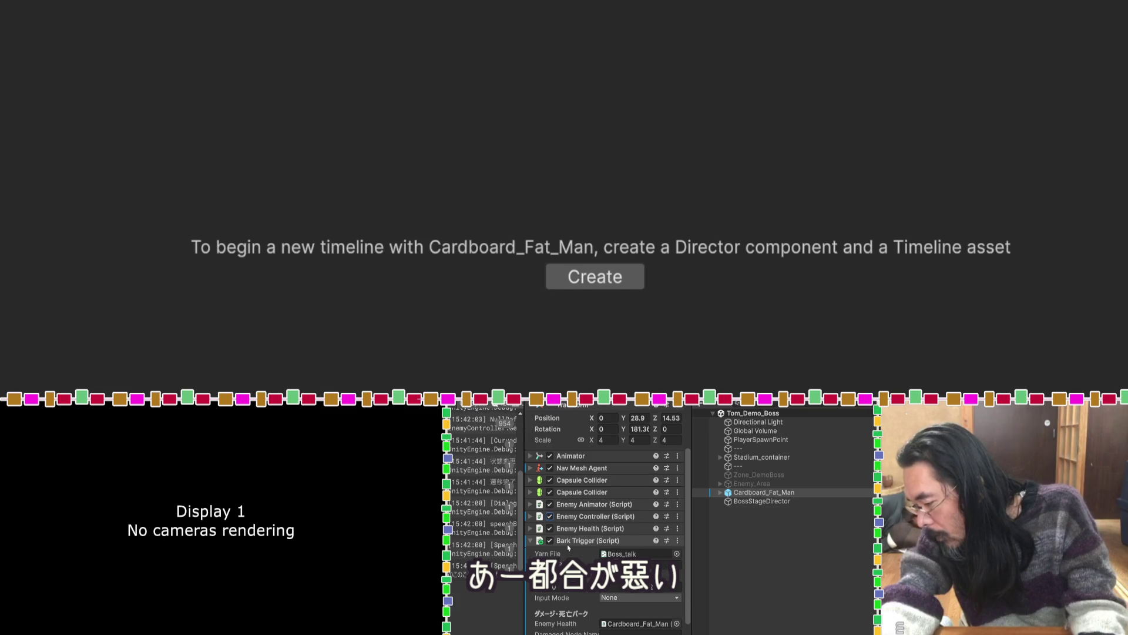
pyautogui.scroll(-2, 568, 547)
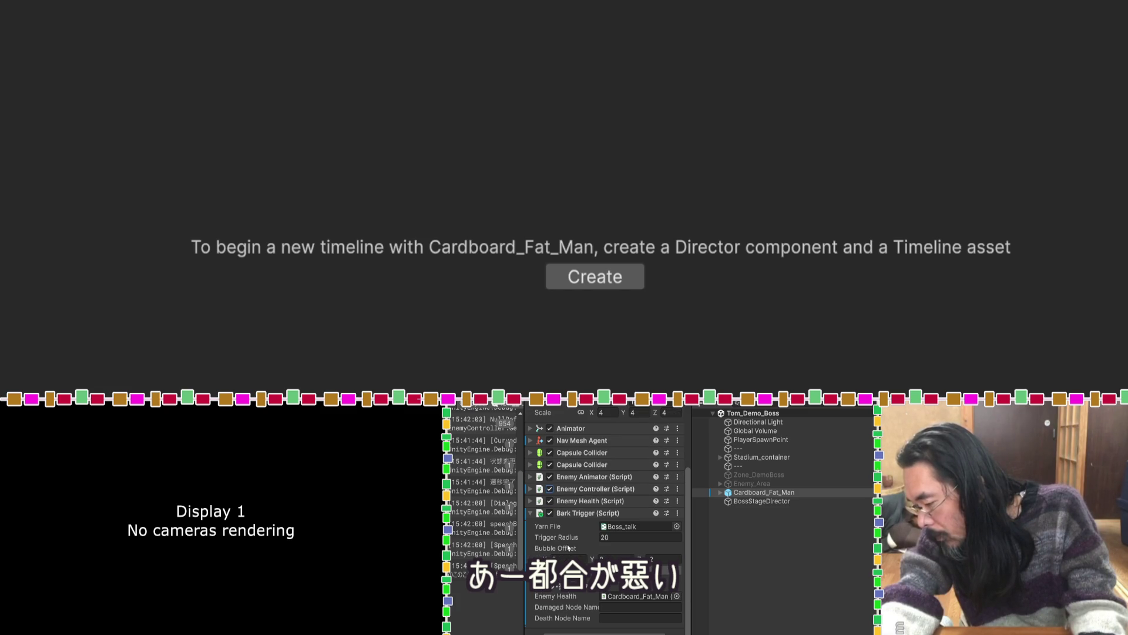
pyautogui.scroll(3, 568, 548)
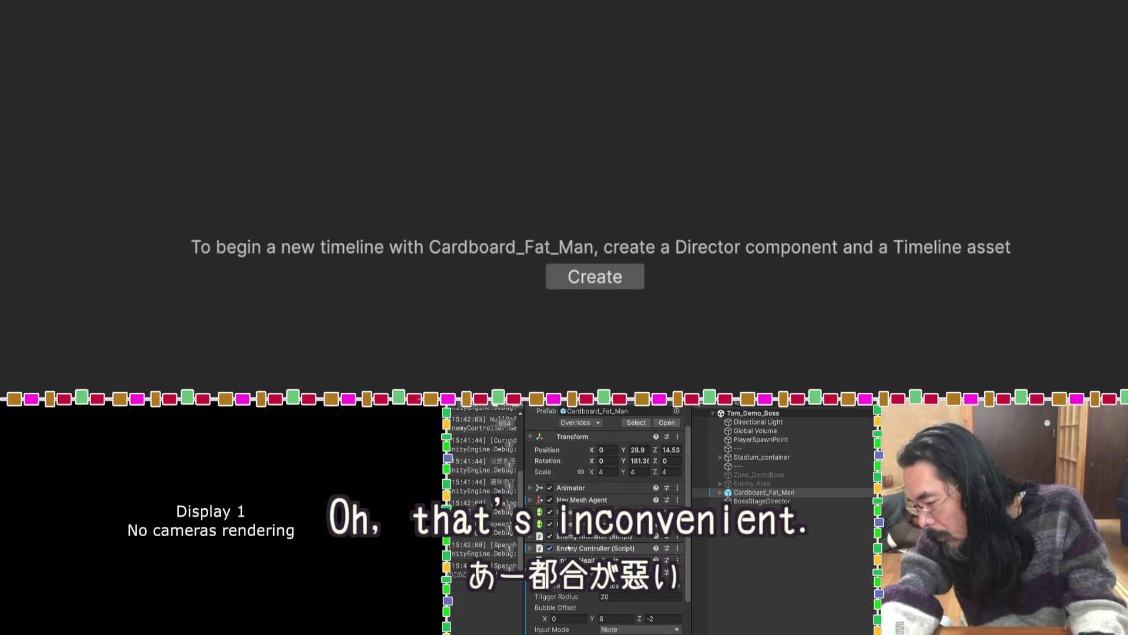
pyautogui.scroll(2, 568, 547)
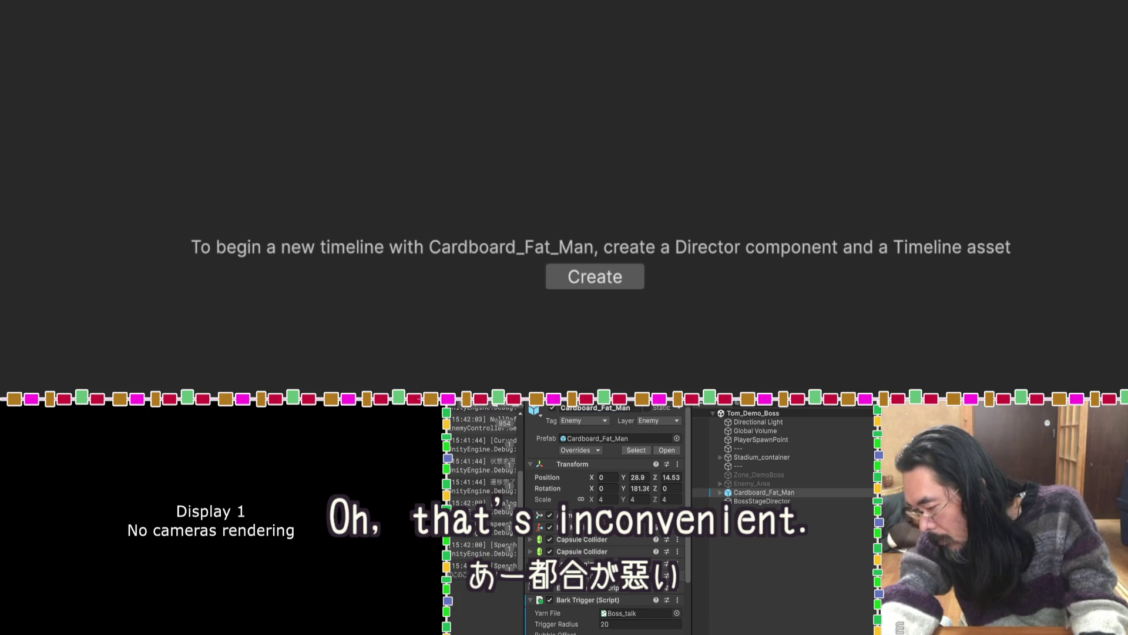
pyautogui.scroll(-3, 565, 555)
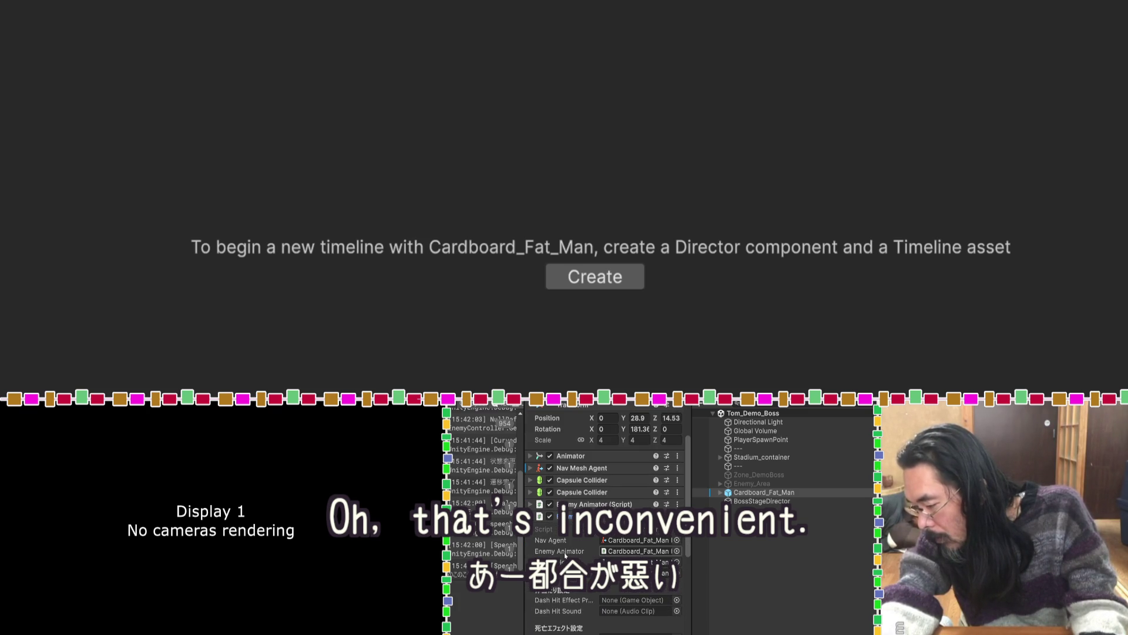
pyautogui.scroll(-3, 565, 555)
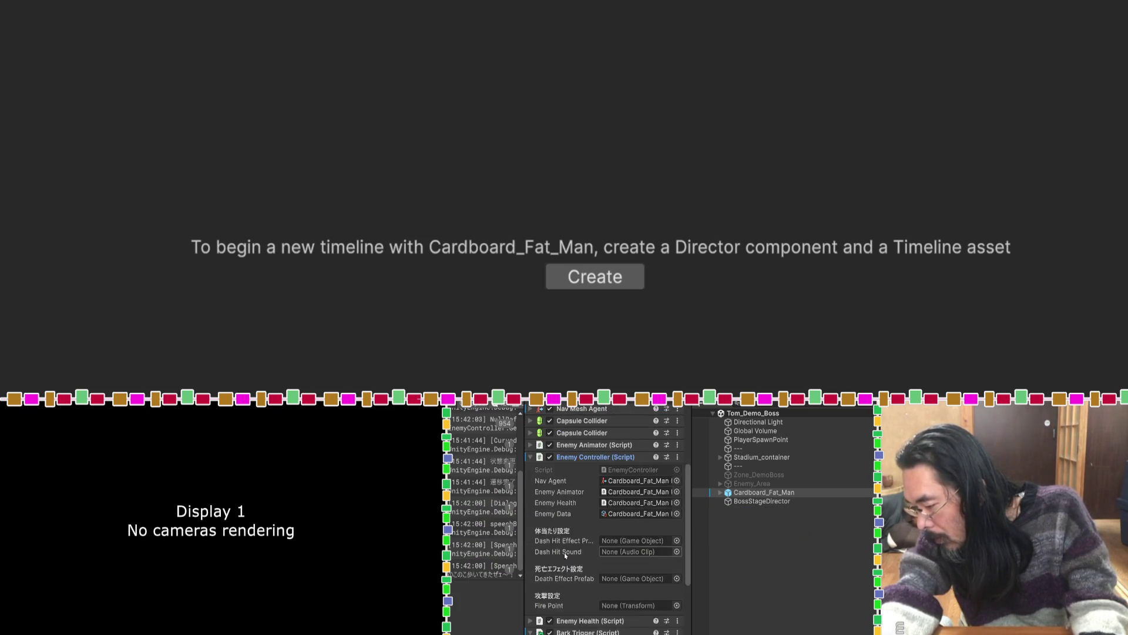
pyautogui.scroll(4, 564, 553)
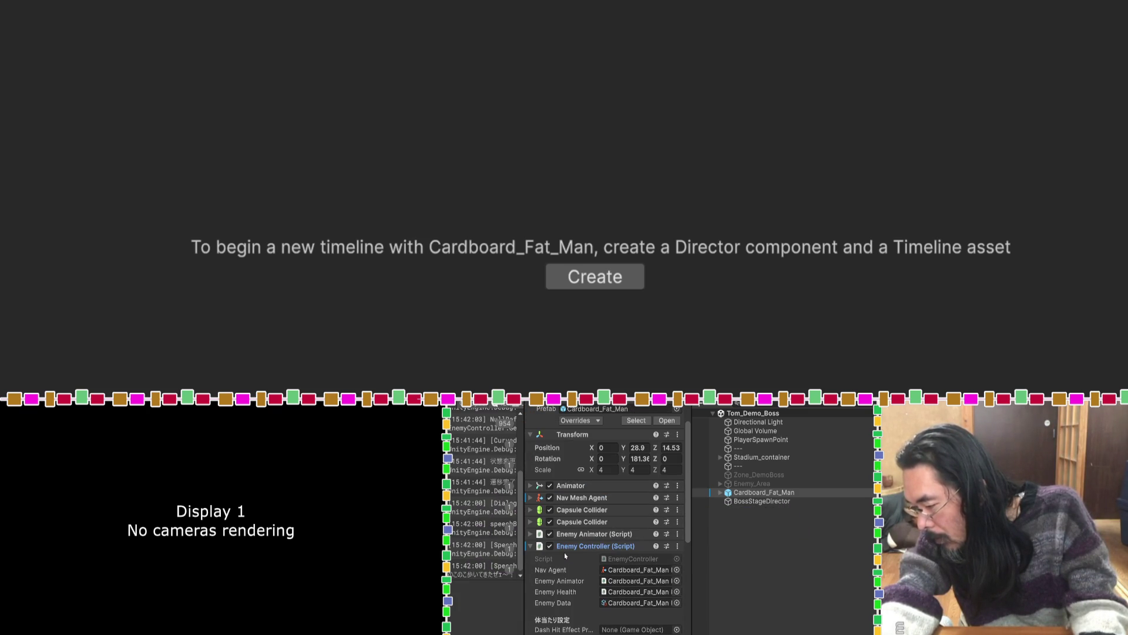
# Expand and disable the Nav Mesh Agent, save the scene, and enter Play mode.
pyautogui.click(539, 498)
pyautogui.scroll(-3, 566, 557)
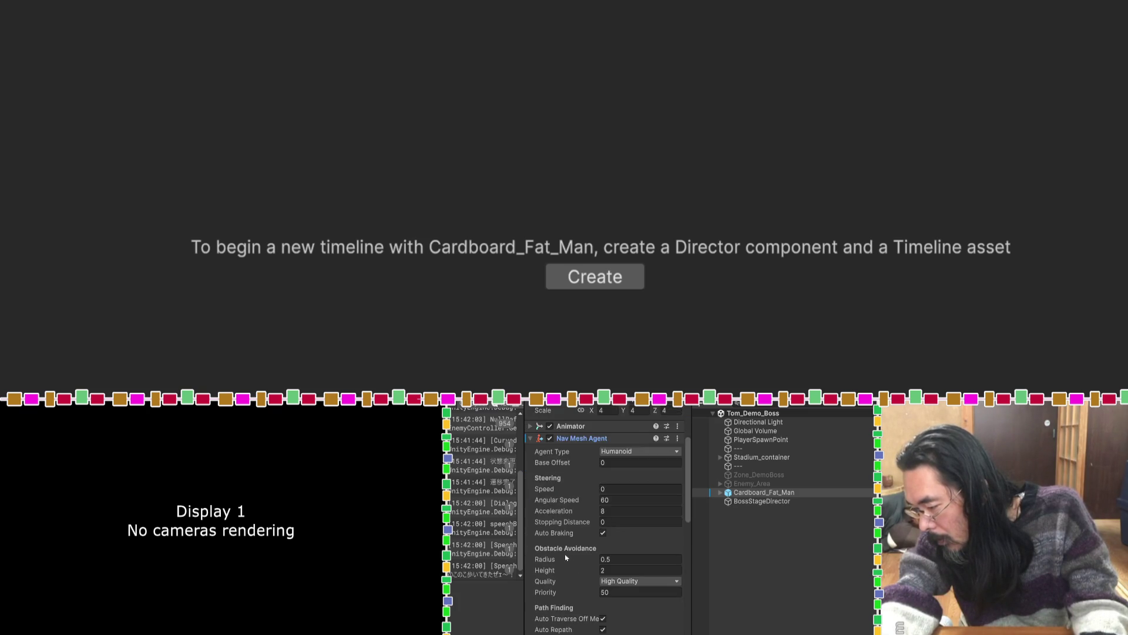
pyautogui.scroll(-3, 566, 558)
pyautogui.scroll(4, 566, 557)
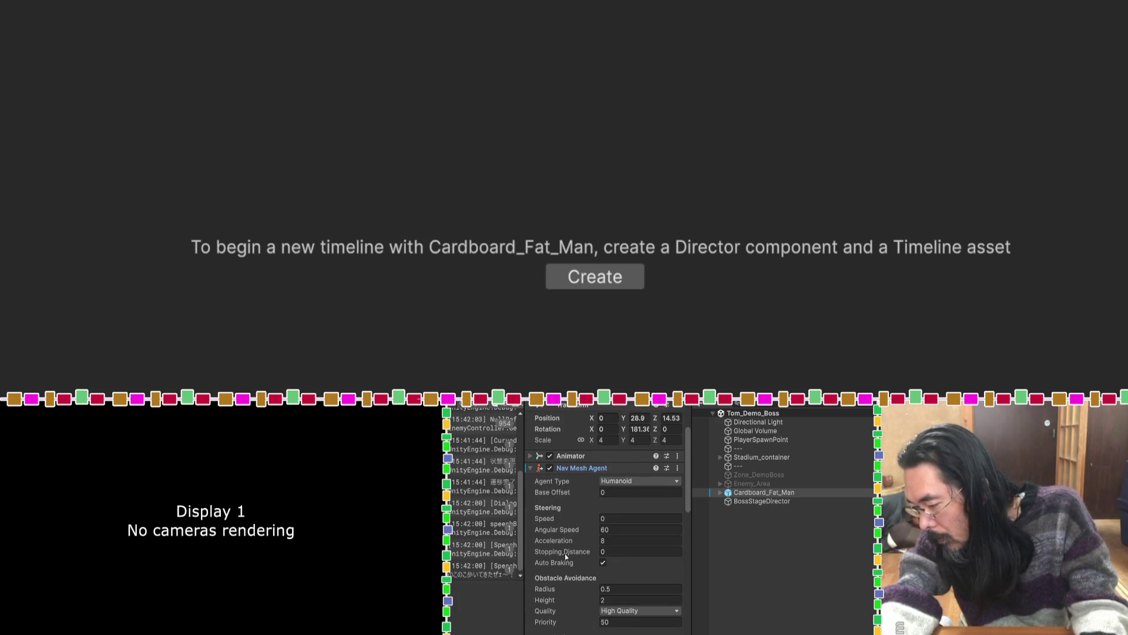
pyautogui.scroll(2, 558, 529)
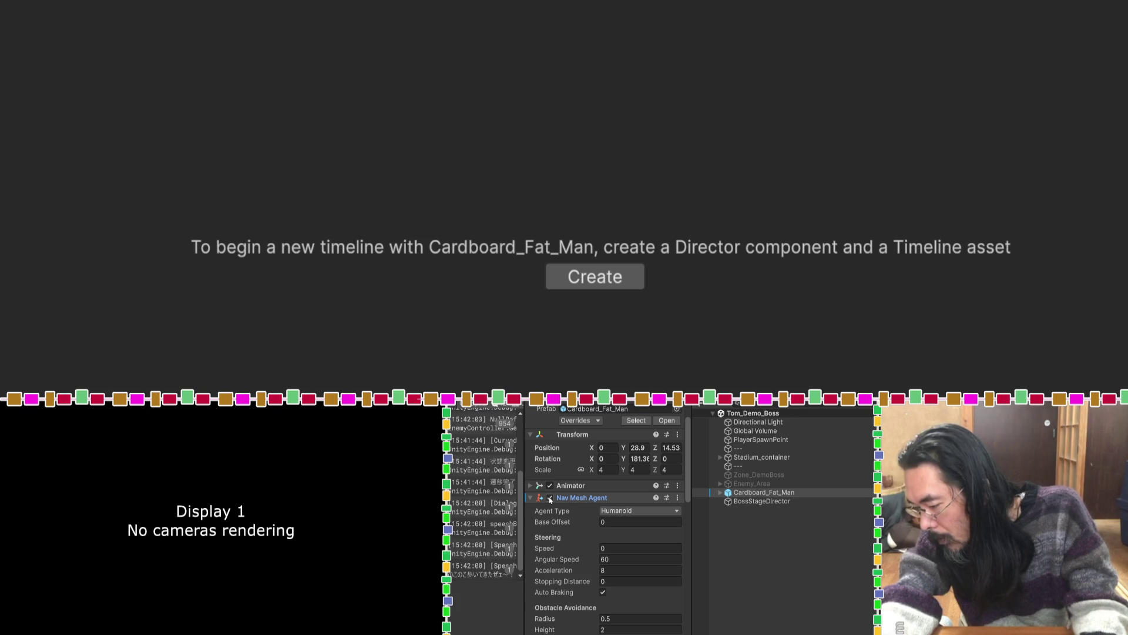
pyautogui.click(550, 498)
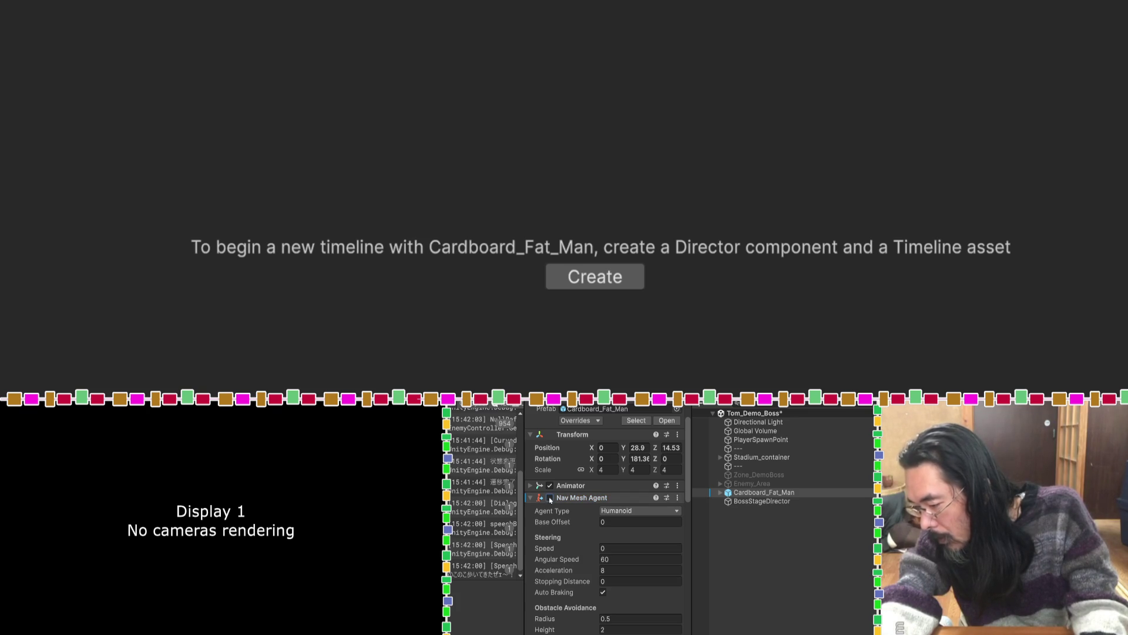
pyautogui.hotkey('ctrl', 's')
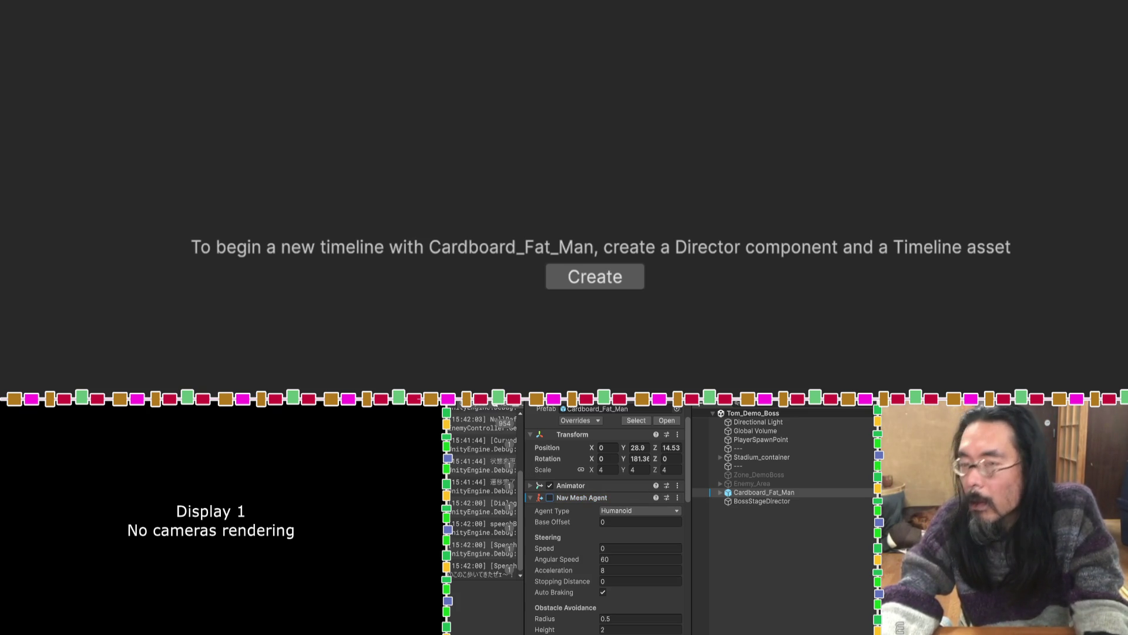
pyautogui.hotkey('ctrl', 'p')
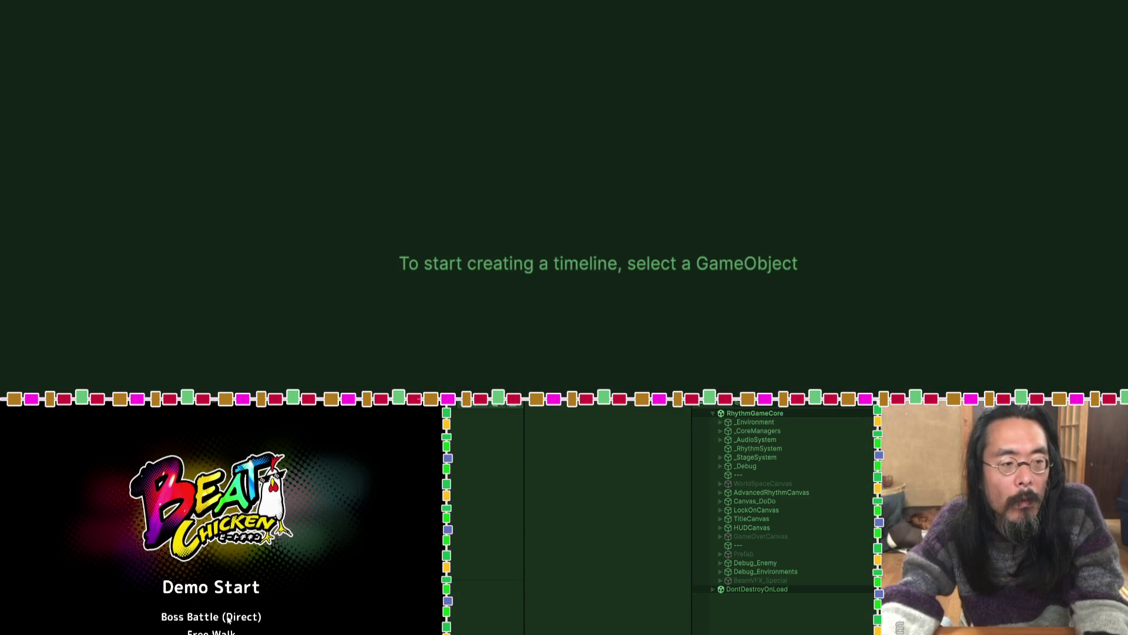
# Launch the boss battle, enable the boss's Nav Mesh Agent during play, then stop.
pyautogui.click(228, 617)
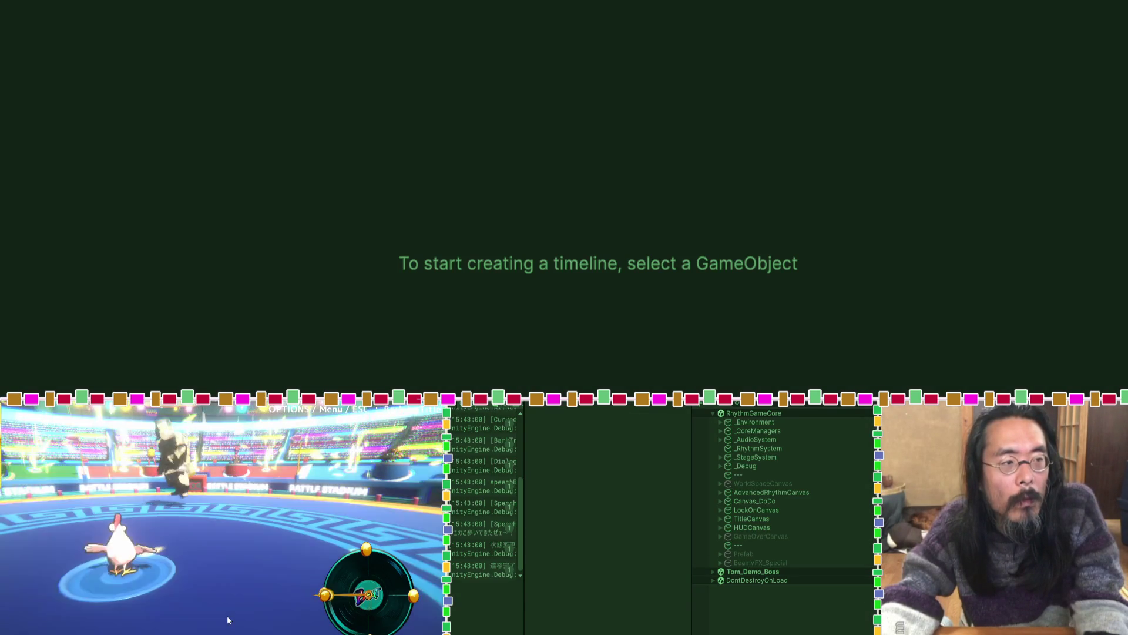
pyautogui.click(713, 572)
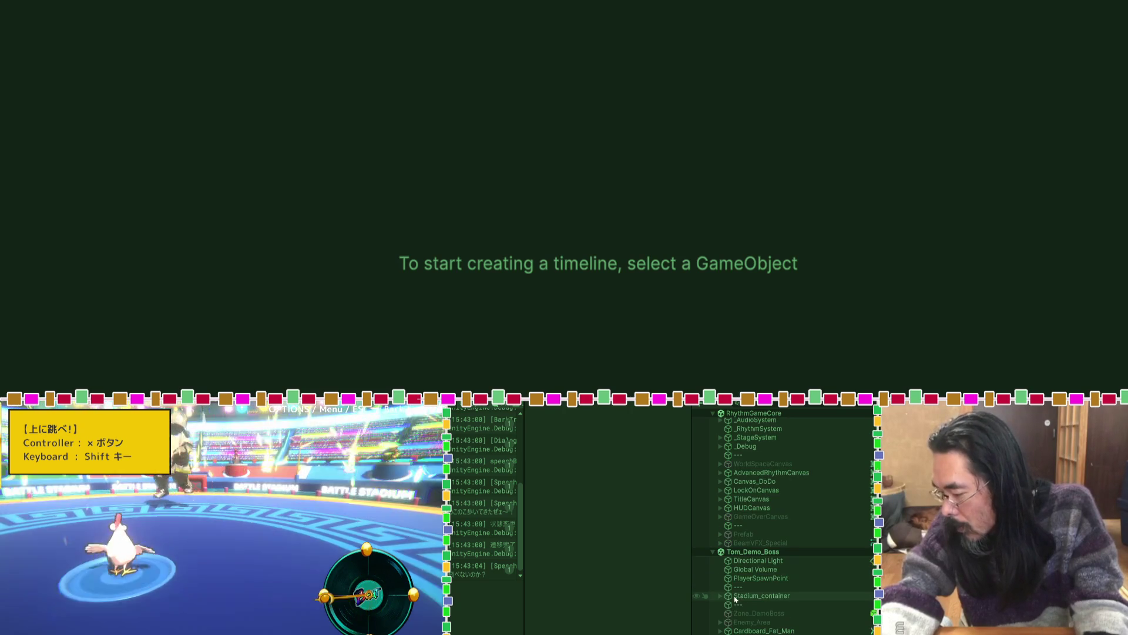
pyautogui.click(764, 630)
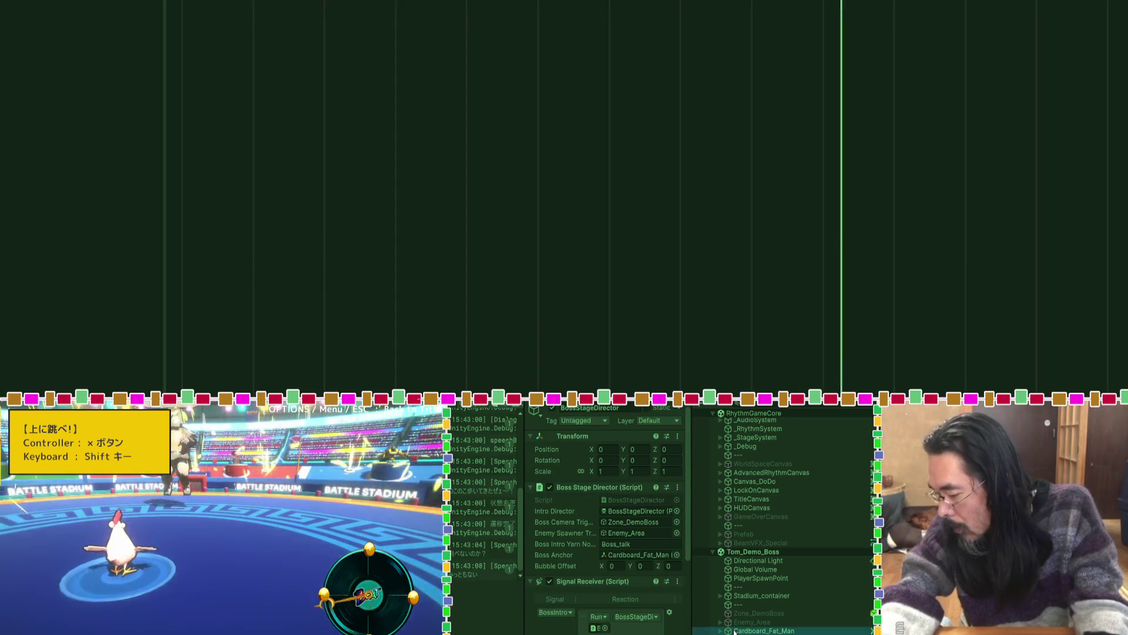
pyautogui.click(549, 500)
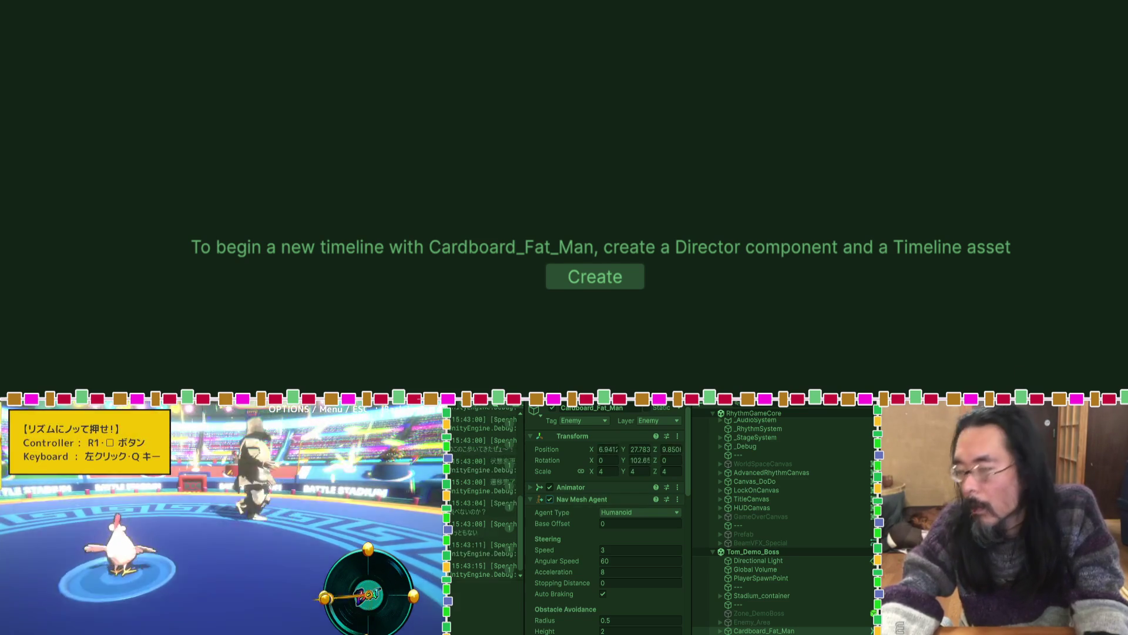
pyautogui.hotkey('ctrl', 'p')
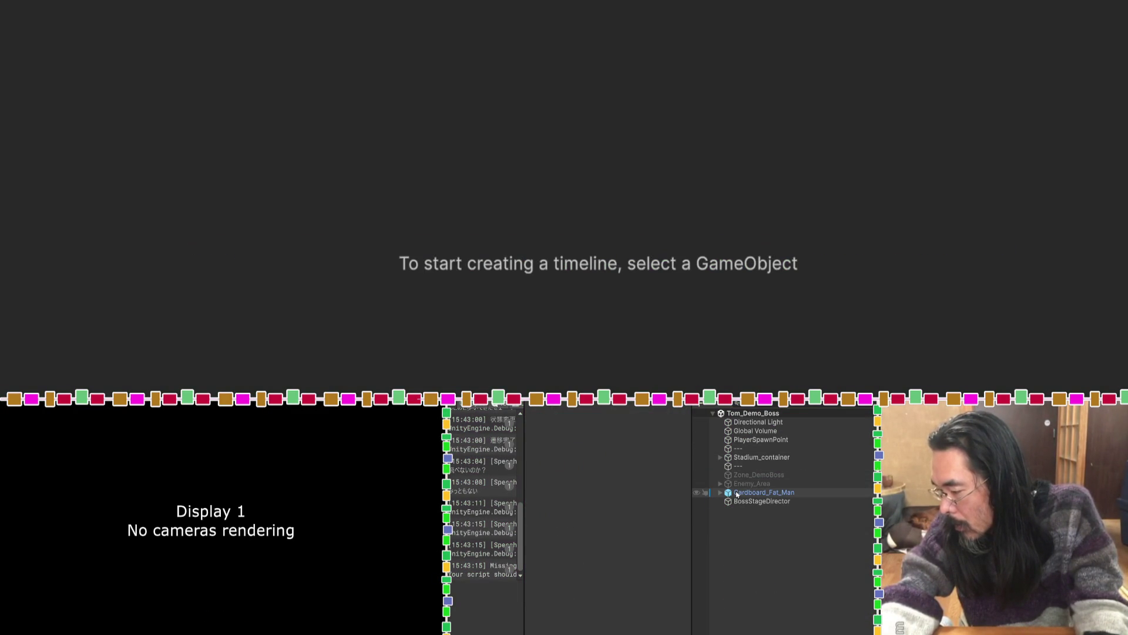
# Toggle Cardboard_Fat_Man's Nav Mesh Agent on and off again, then return to the Scene view.
pyautogui.click(730, 494)
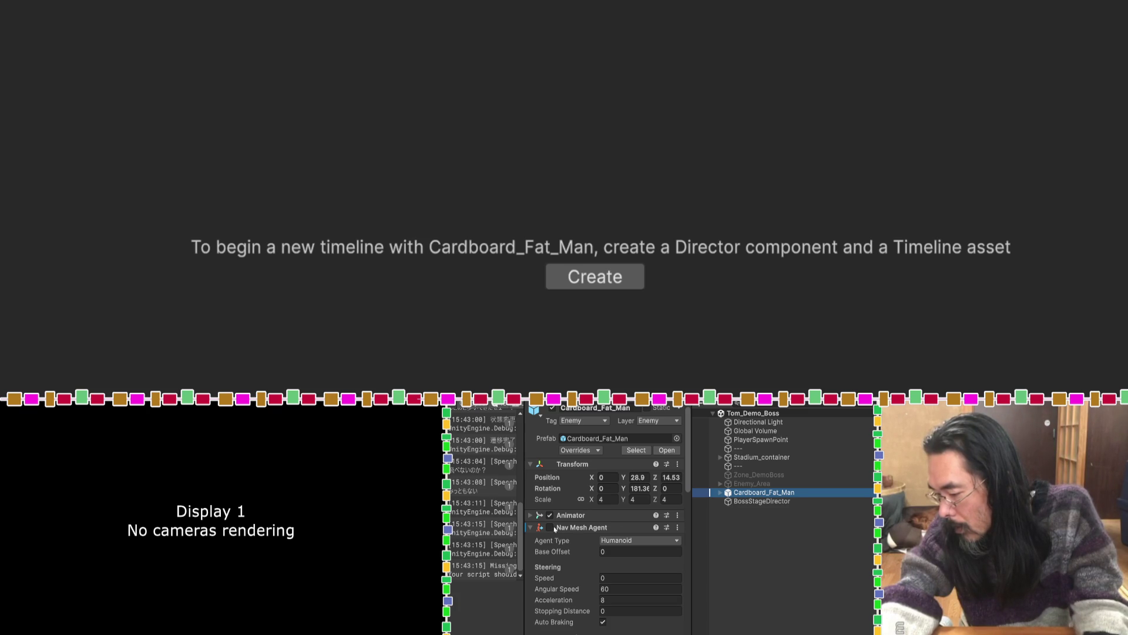
pyautogui.click(551, 528)
pyautogui.click(551, 527)
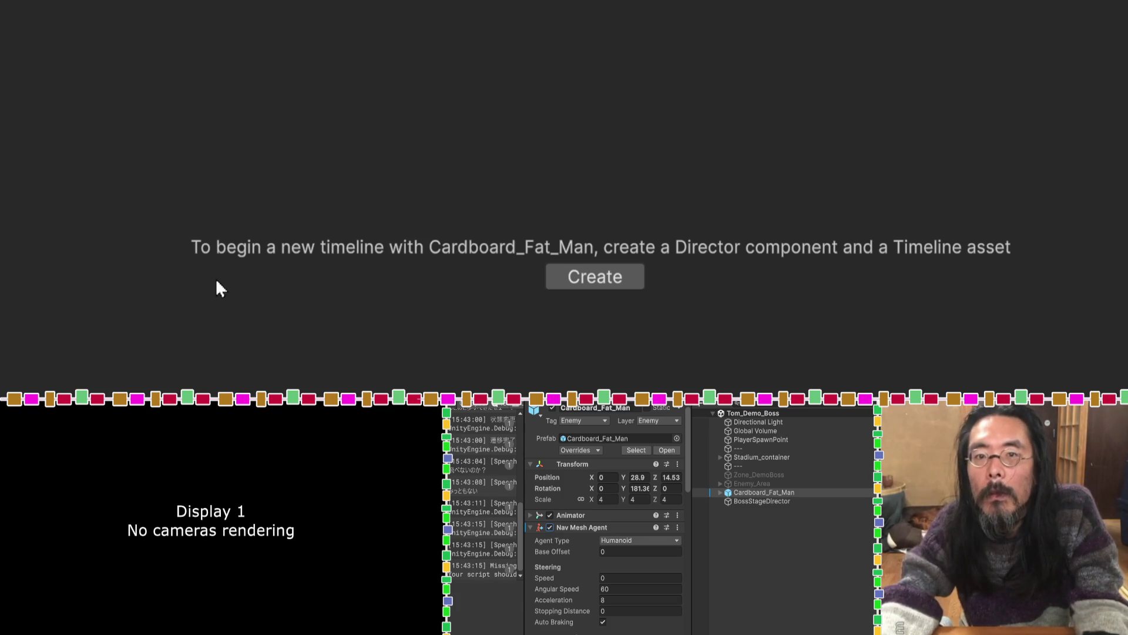
pyautogui.hotkey('ctrl', '1')
# Lower Cardboard_Fat_Man slightly along the Y axis in the Scene view.
pyautogui.scroll(-10, 439, 262)
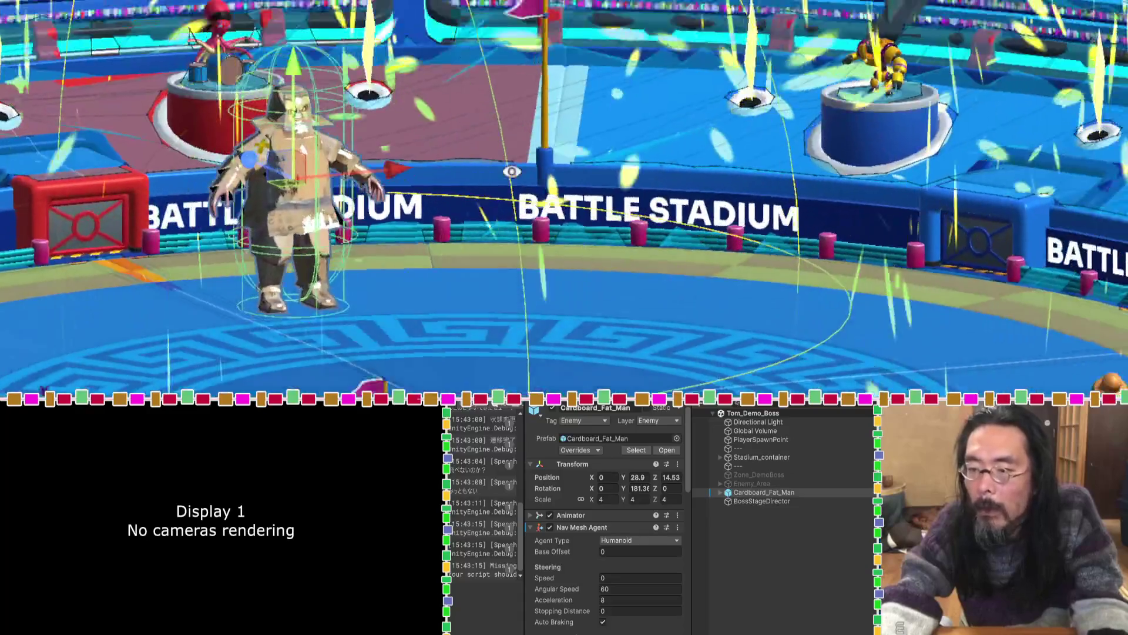
pyautogui.moveTo(512, 171); pyautogui.dragTo(399, 244)
pyautogui.moveTo(262, 107); pyautogui.dragTo(262, 143)
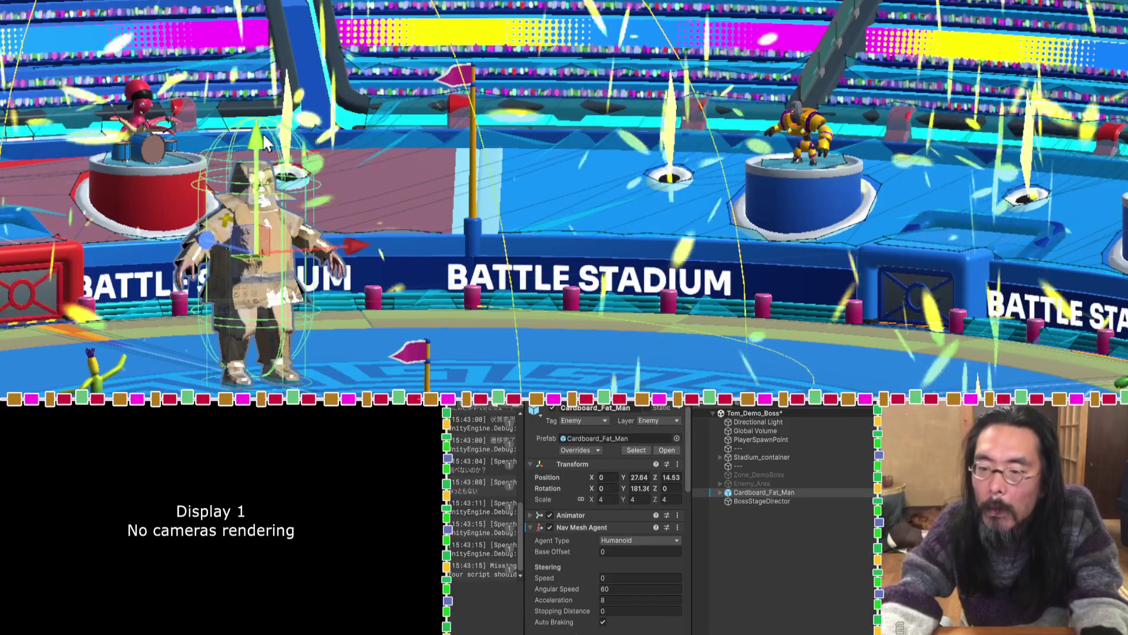
# Disable the Nav Mesh Agent, save the Tom_Demo_Boss scene, and enter Play mode.
pyautogui.hotkey('ctrl', 's')
pyautogui.click(549, 527)
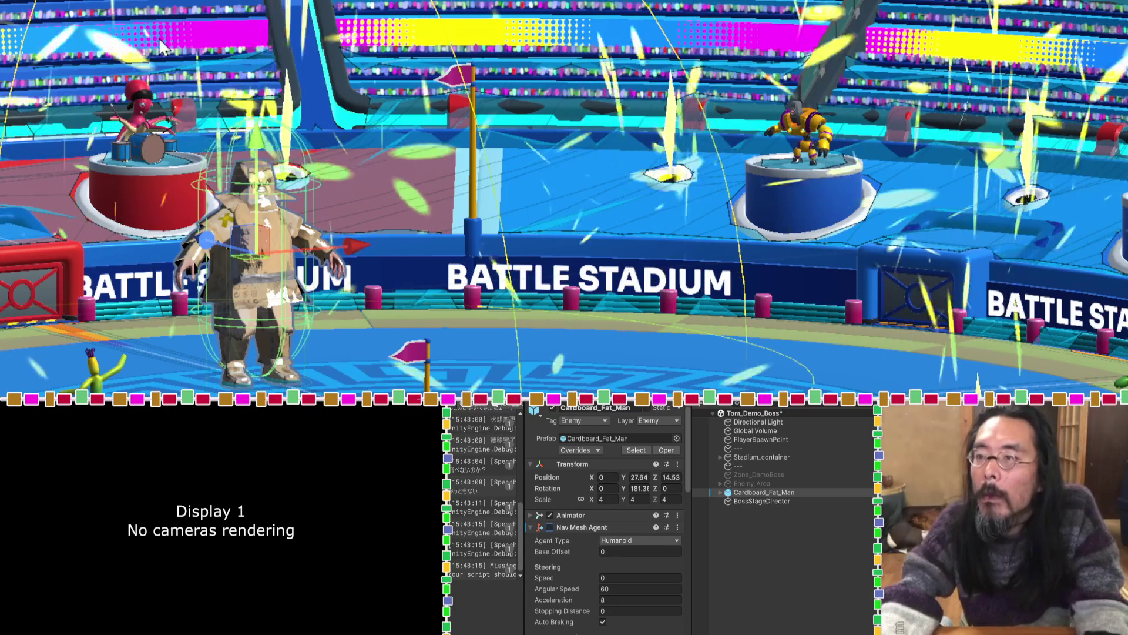
pyautogui.hotkey('ctrl', 'p')
pyautogui.click(565, 251)
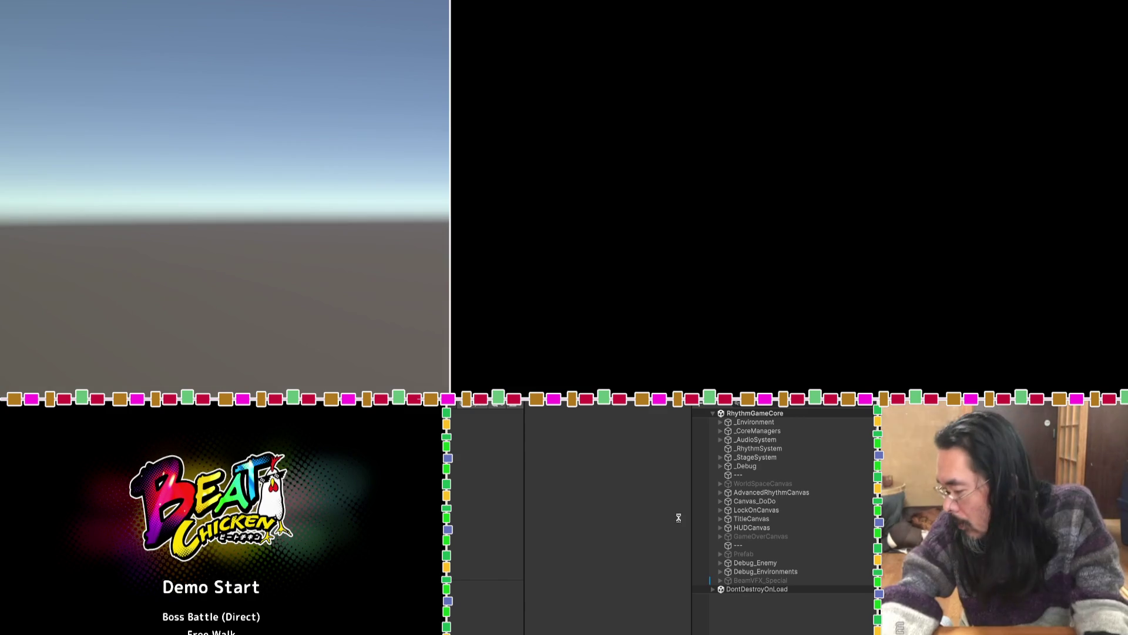
# Start the boss battle, inspect Cardboard_Fat_Man, return to the title, and stop play.
pyautogui.press('Return')
pyautogui.click(731, 493)
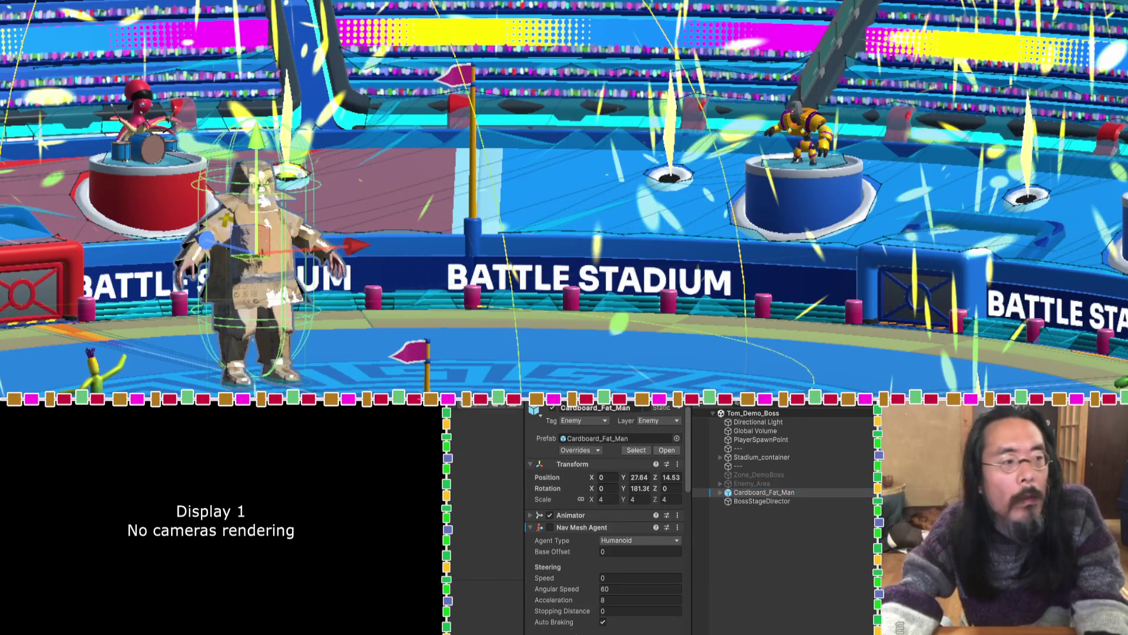
pyautogui.press('Escape')
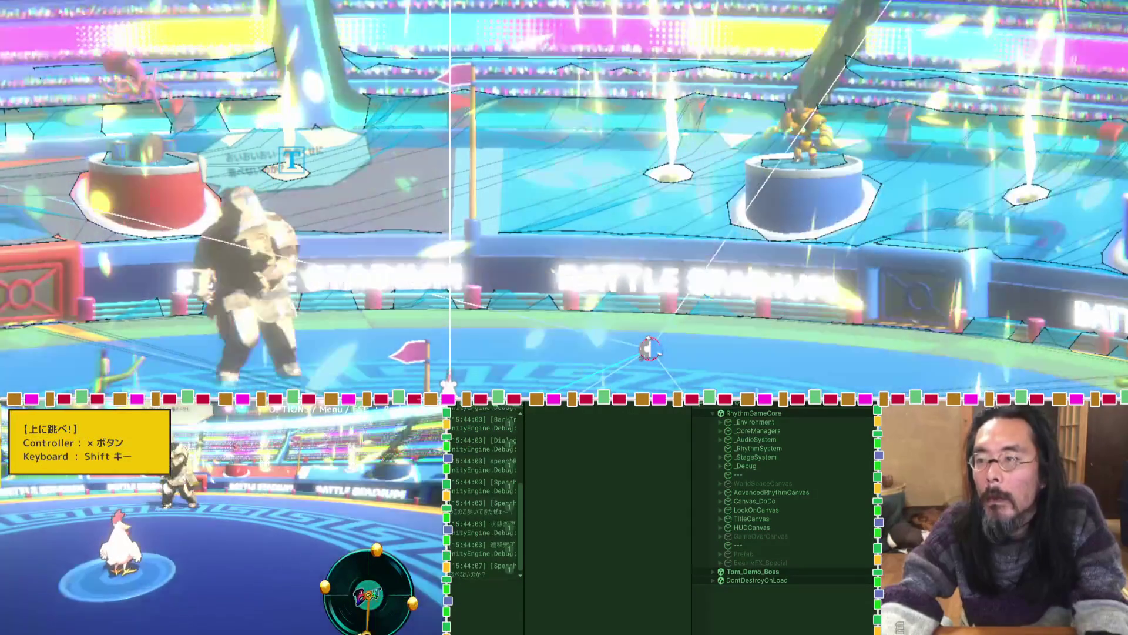
pyautogui.hotkey('ctrl', 'p')
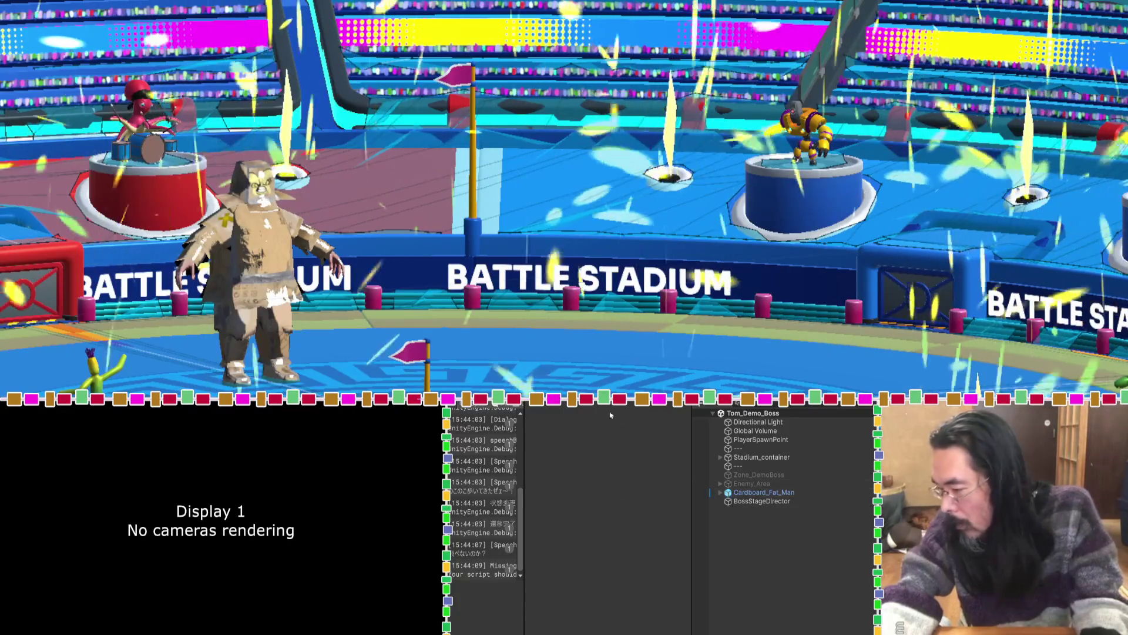
# Reselect Cardboard_Fat_Man, highlight its Nav Mesh Agent component name, and switch to Claude.
pyautogui.click(756, 484)
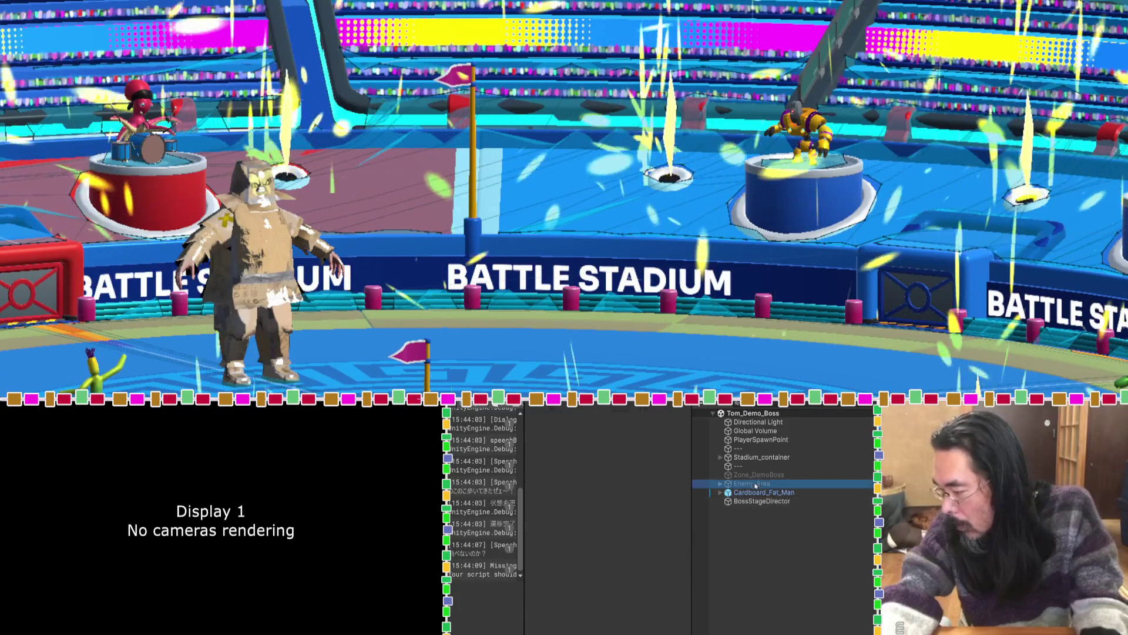
pyautogui.click(761, 492)
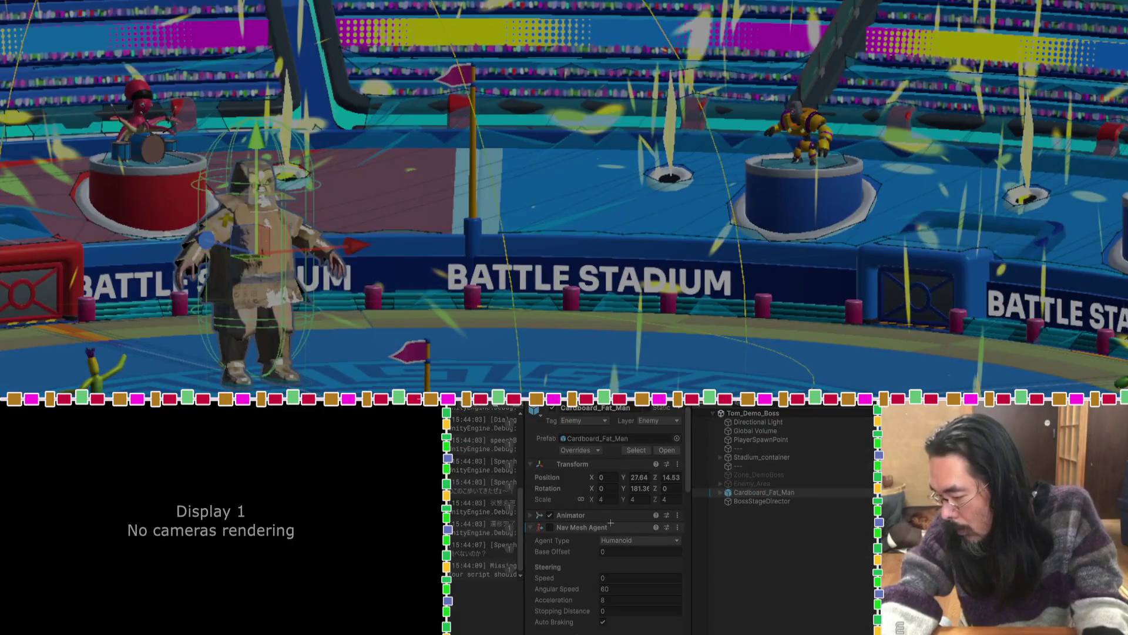
pyautogui.moveTo(611, 527); pyautogui.dragTo(558, 527)
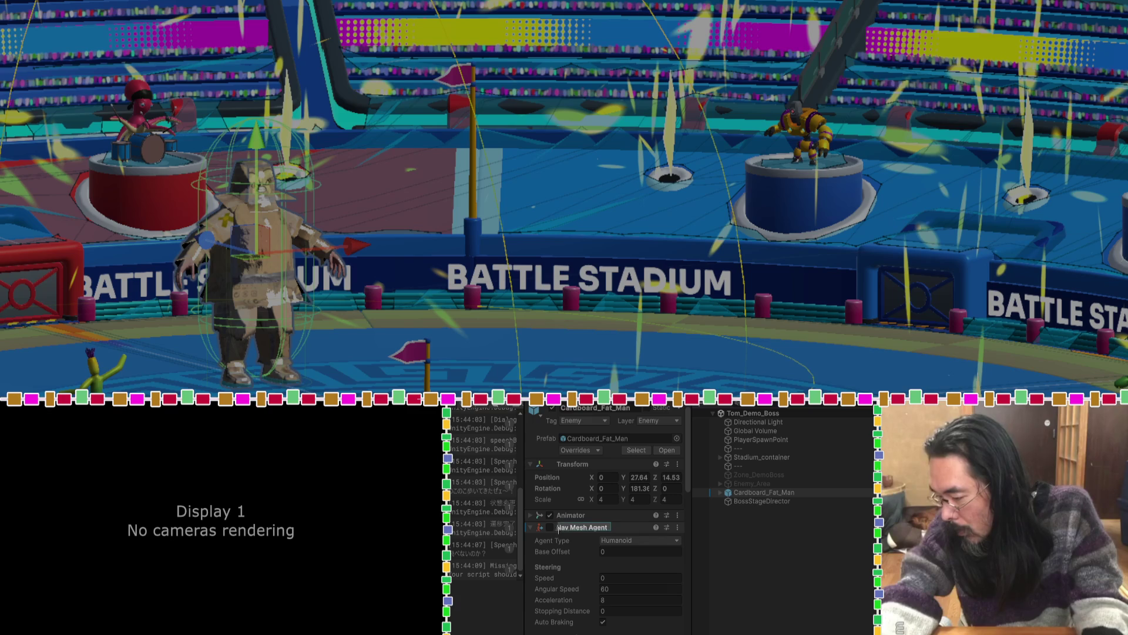
pyautogui.click(710, 492)
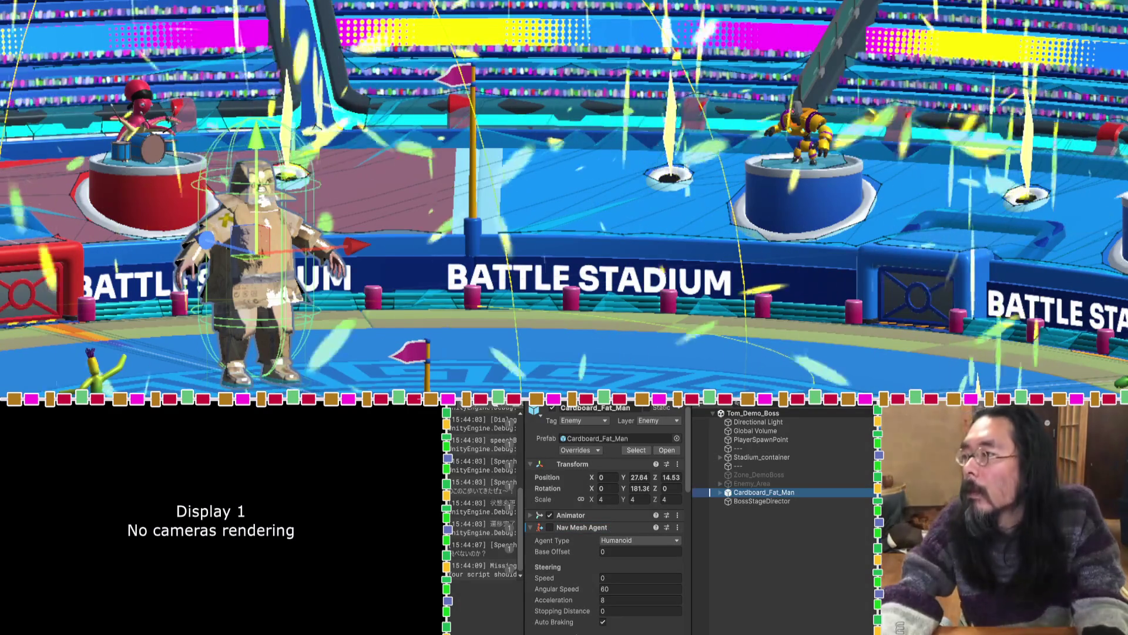
pyautogui.hotkey('alt', 'Tab')
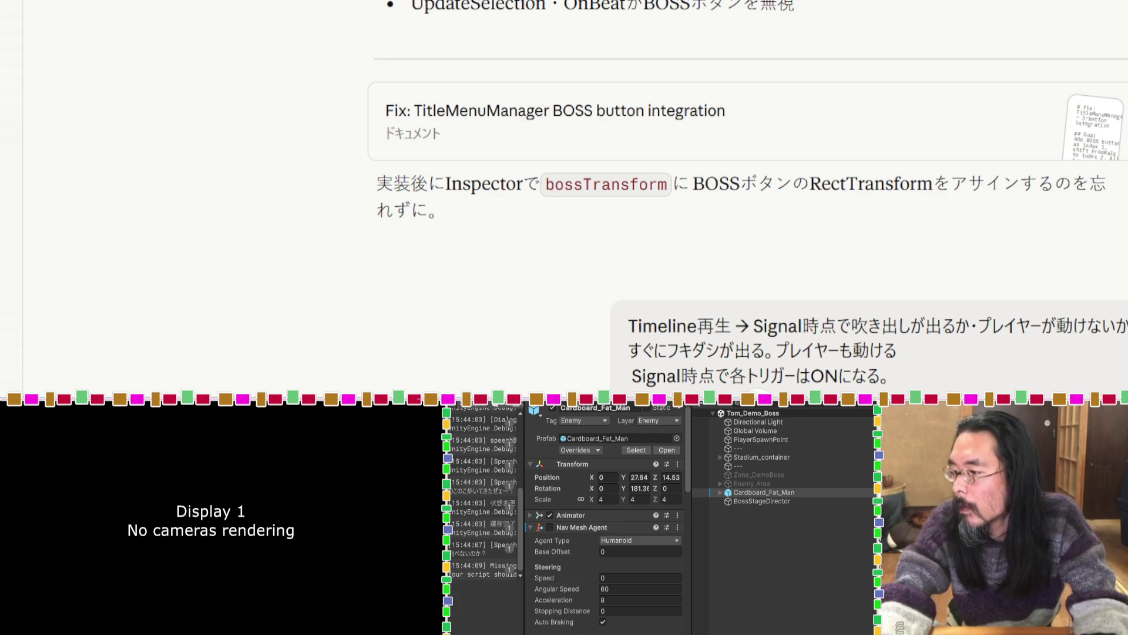
# Register the word 'true' in the Google IME dictionary with the reading 'tu'.
pyautogui.hotkey('ctrl', 'F7')
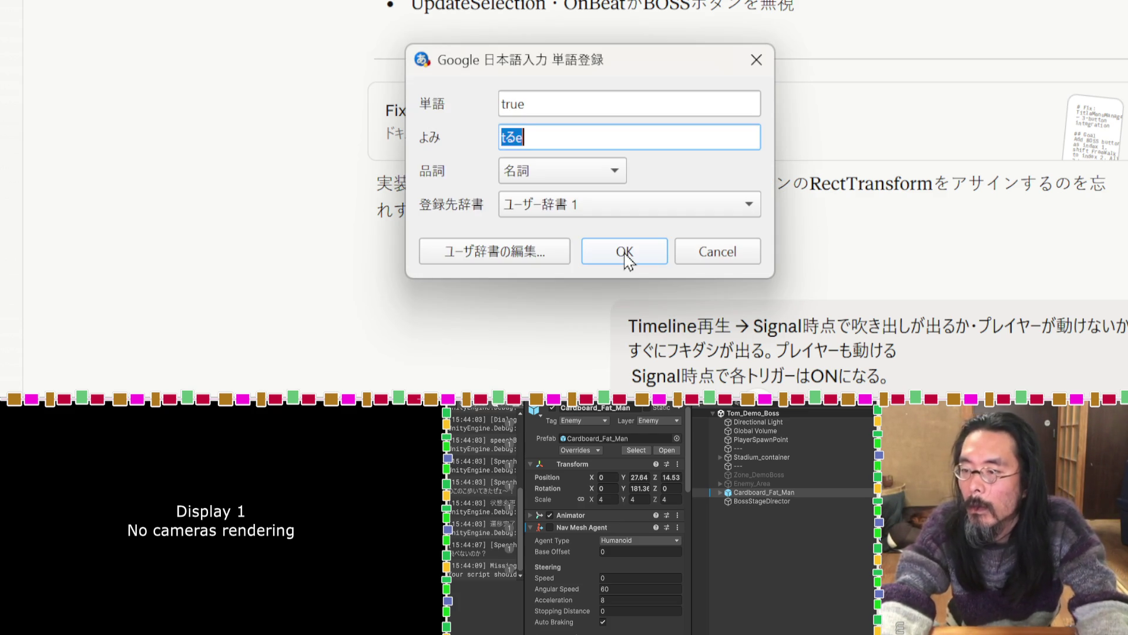
pyautogui.write('to')
pyautogui.press('Return')
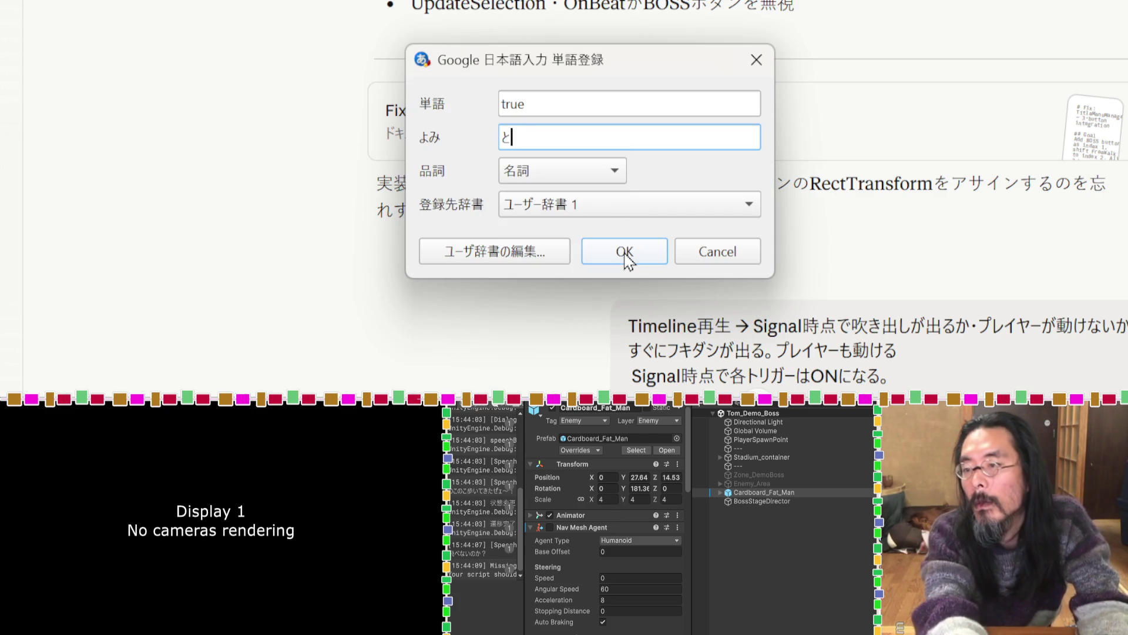
pyautogui.press('BackSpace')
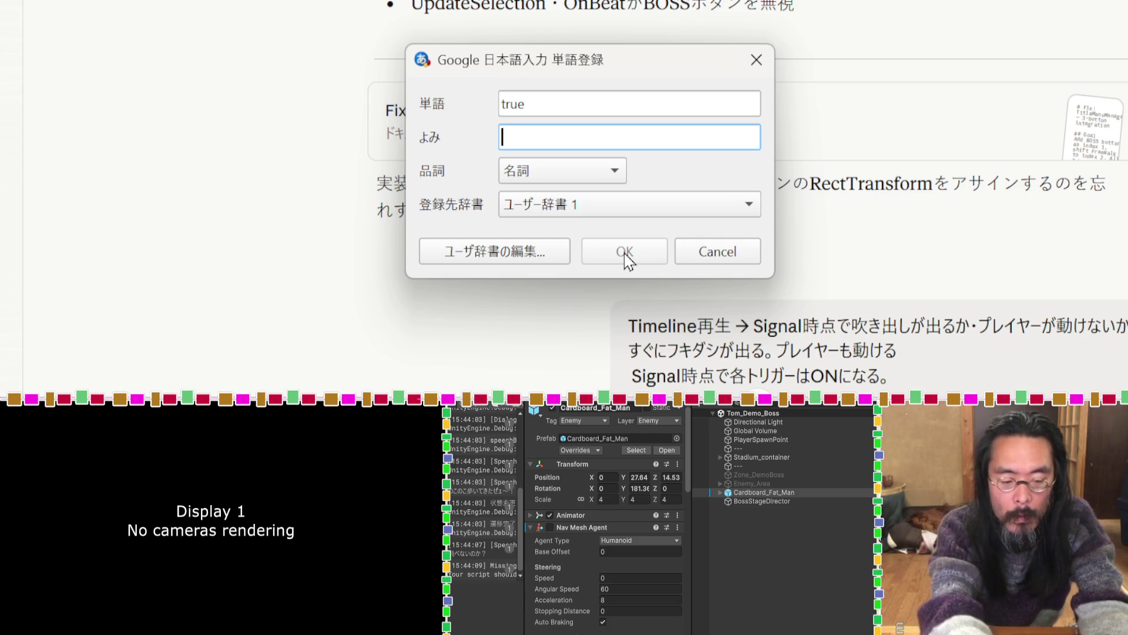
pyautogui.write('tu')
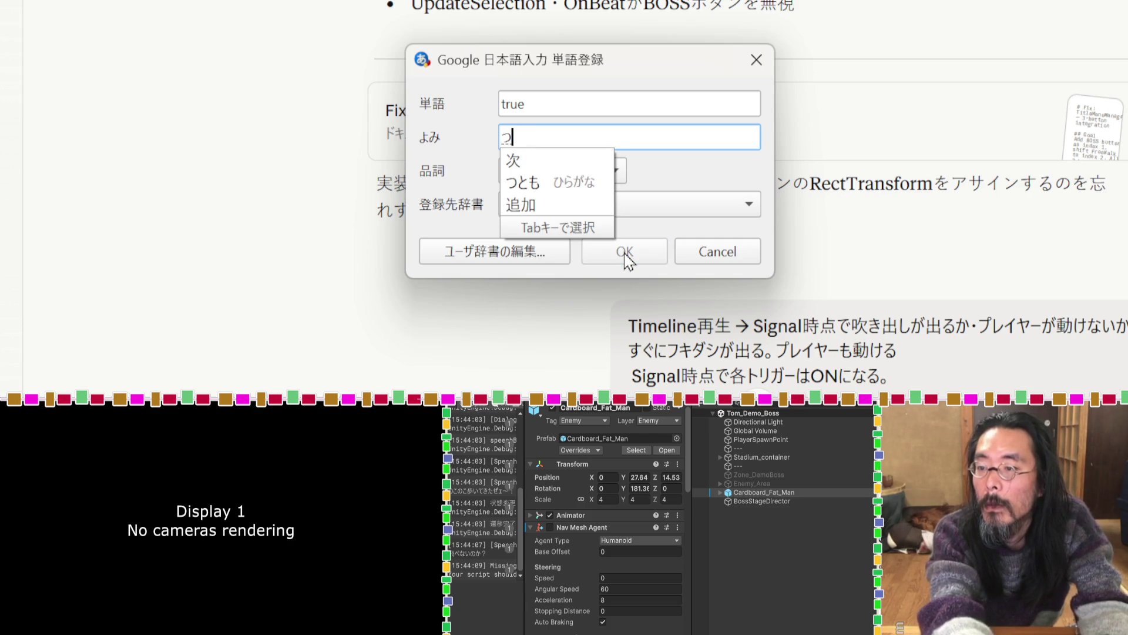
pyautogui.press('BackSpace')
pyautogui.write('to')
pyautogui.press('BackSpace')
pyautogui.write('tu')
pyautogui.press('Return')
pyautogui.click(626, 256)
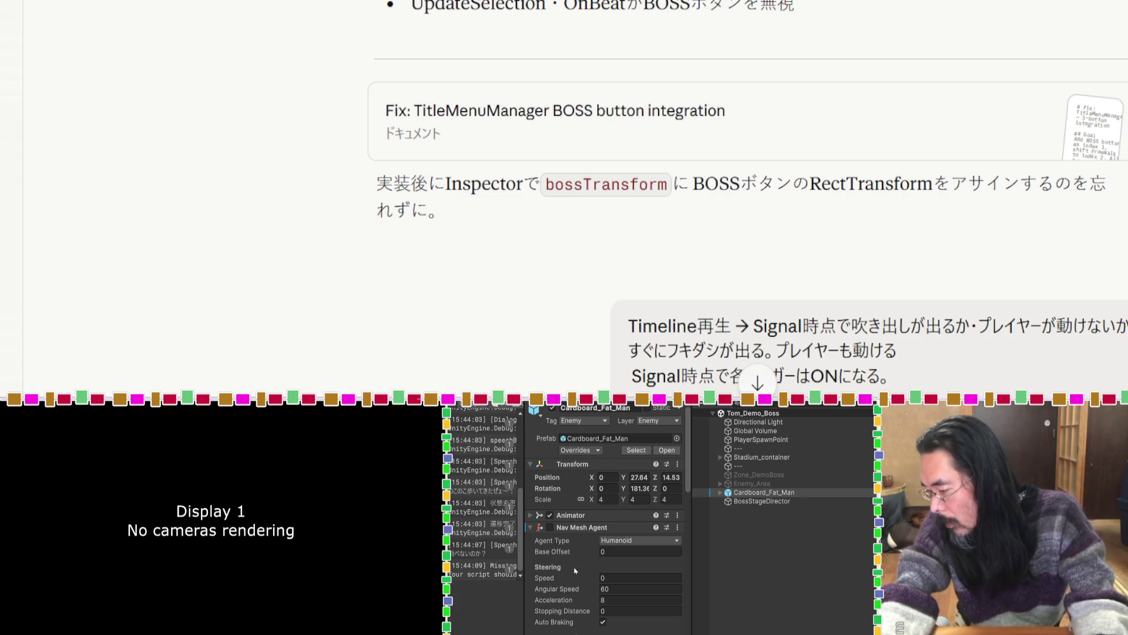
# Scroll the Inspector down to Cardboard_Fat_Man's Enemy Controller and Bark Trigger components.
pyautogui.scroll(-10, 560, 558)
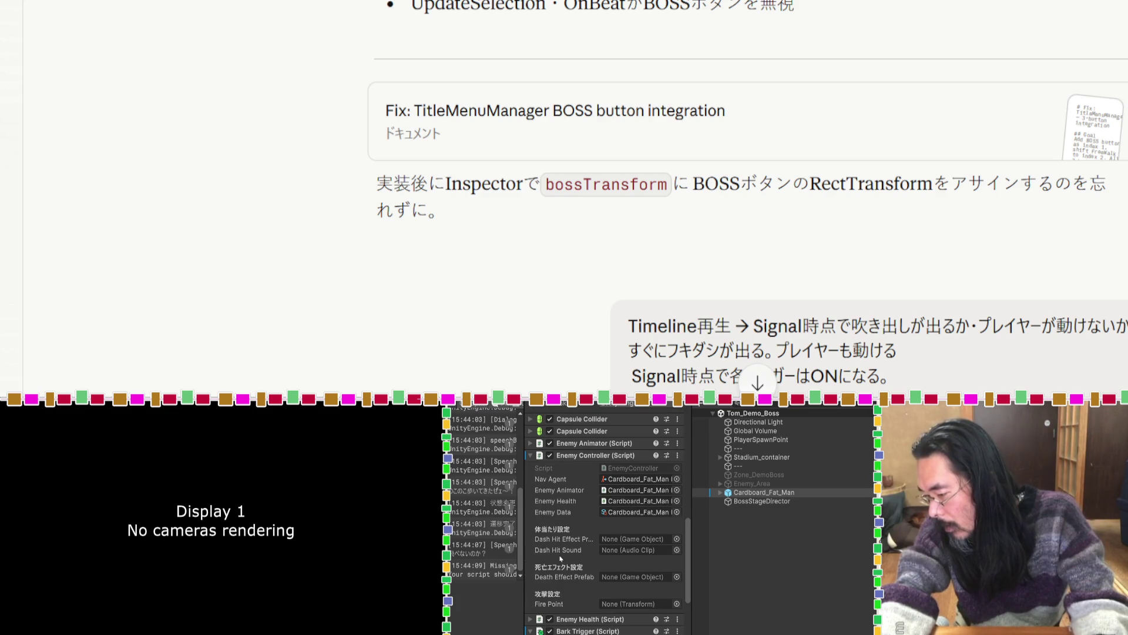
pyautogui.scroll(-5, 560, 558)
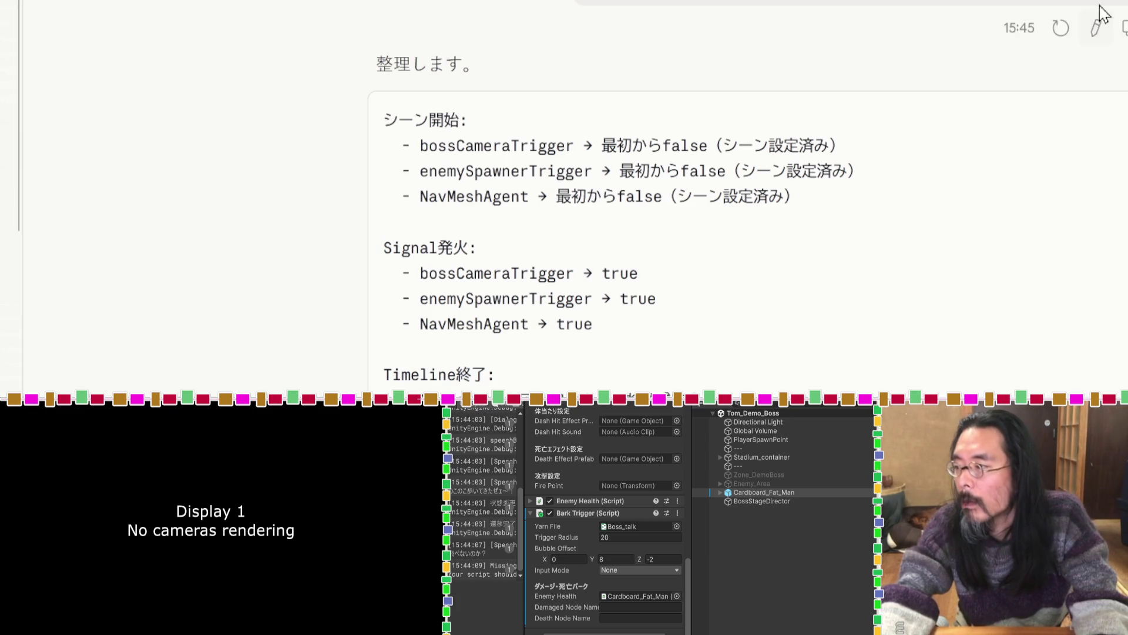
# Run Boss Battle, view BossStageDirector's intro timeline under Tom_Demo_Boss, then stop play.
pyautogui.hotkey('alt', 'Tab')
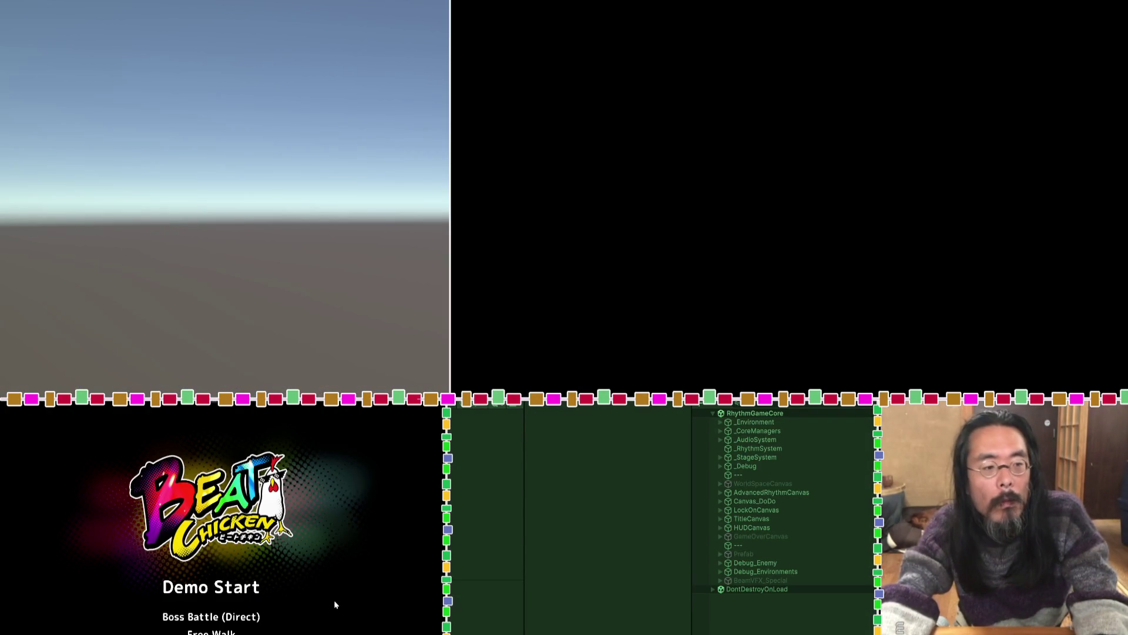
pyautogui.click(223, 618)
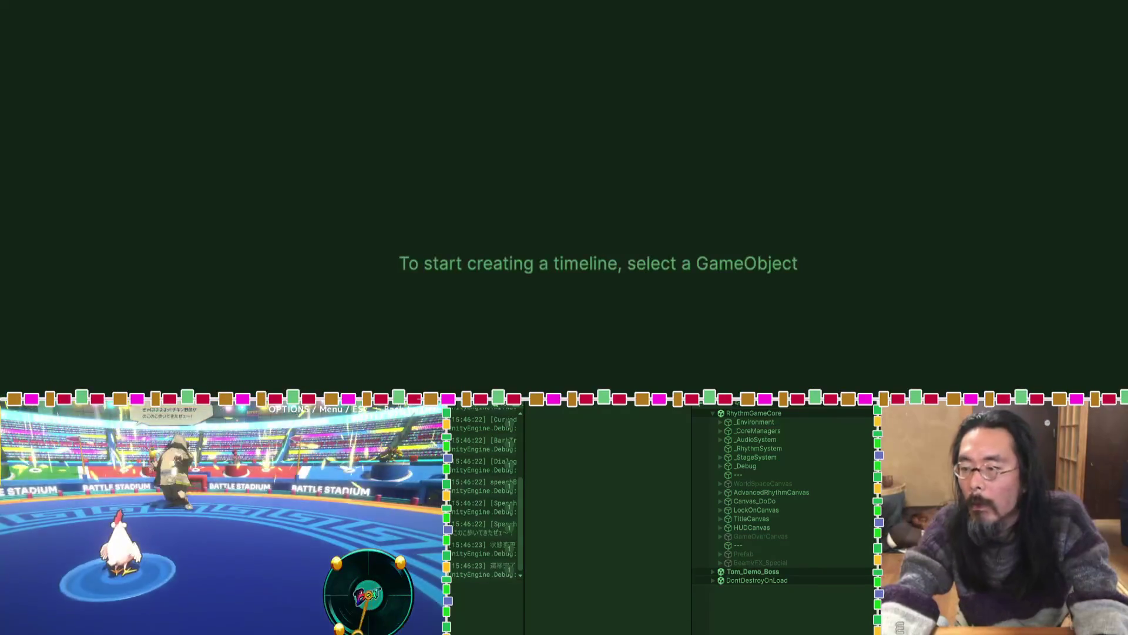
pyautogui.click(713, 572)
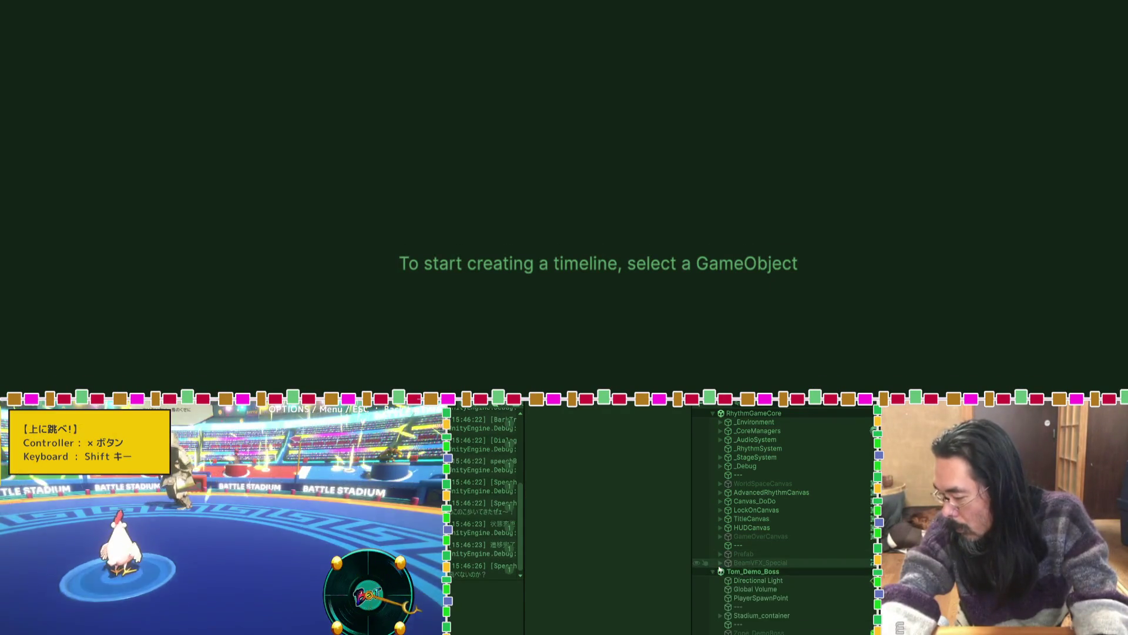
pyautogui.scroll(-1, 729, 623)
pyautogui.click(741, 632)
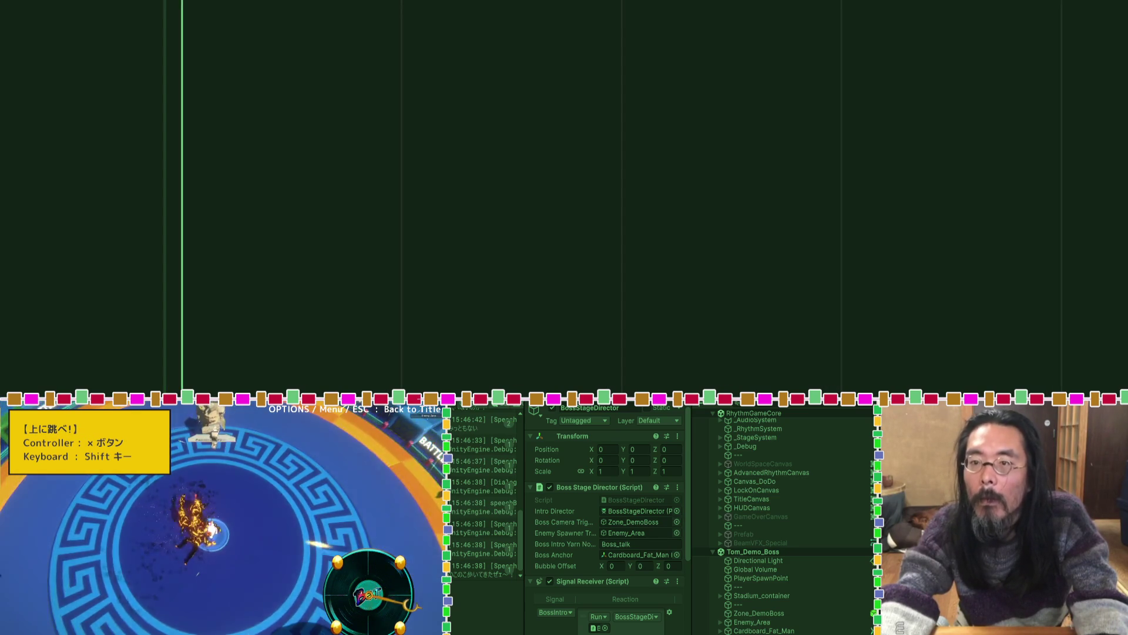
pyautogui.press('Escape')
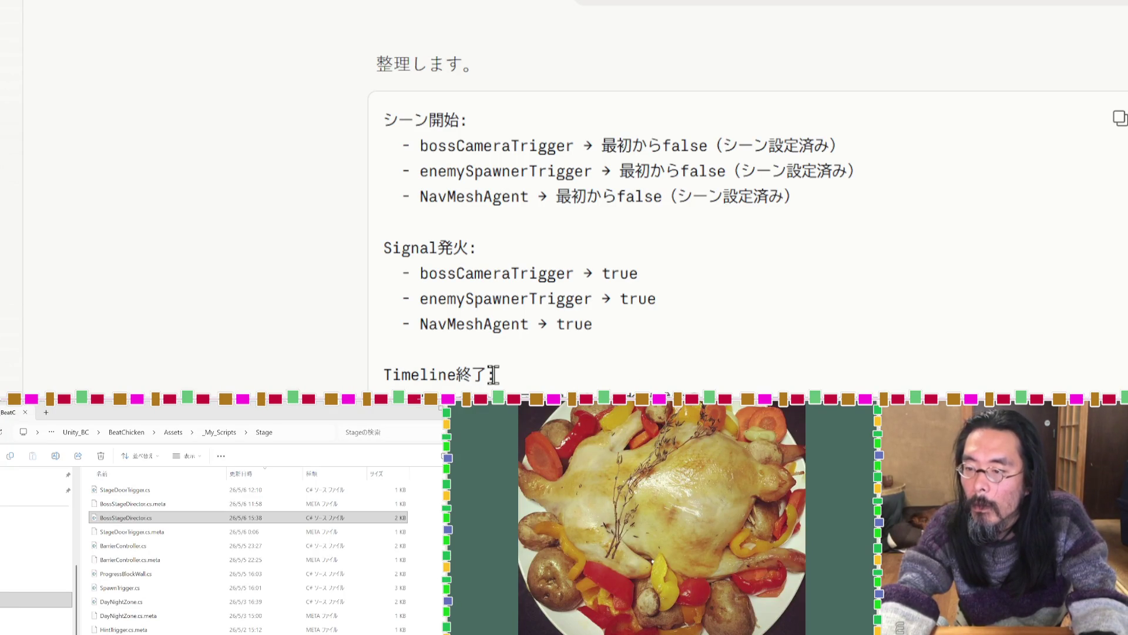
# Highlight the Timeline終了 and Signal発火 passages in Claude's reply, then clear the selections.
pyautogui.moveTo(493, 374); pyautogui.dragTo(383, 374)
pyautogui.click(459, 335)
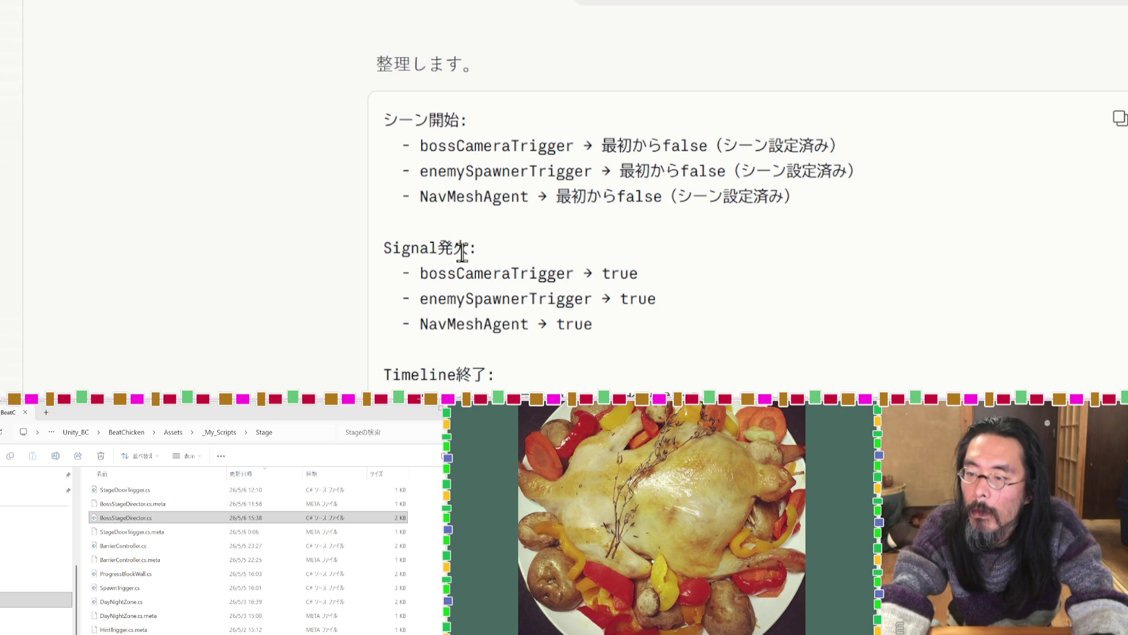
pyautogui.moveTo(468, 250); pyautogui.dragTo(383, 250)
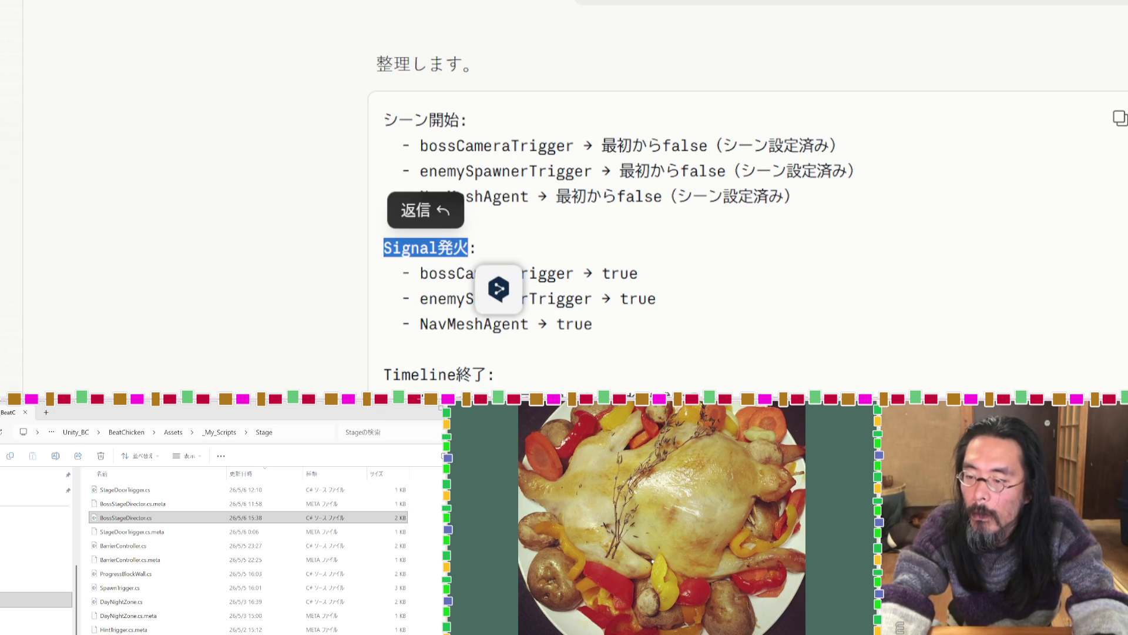
pyautogui.press('Escape')
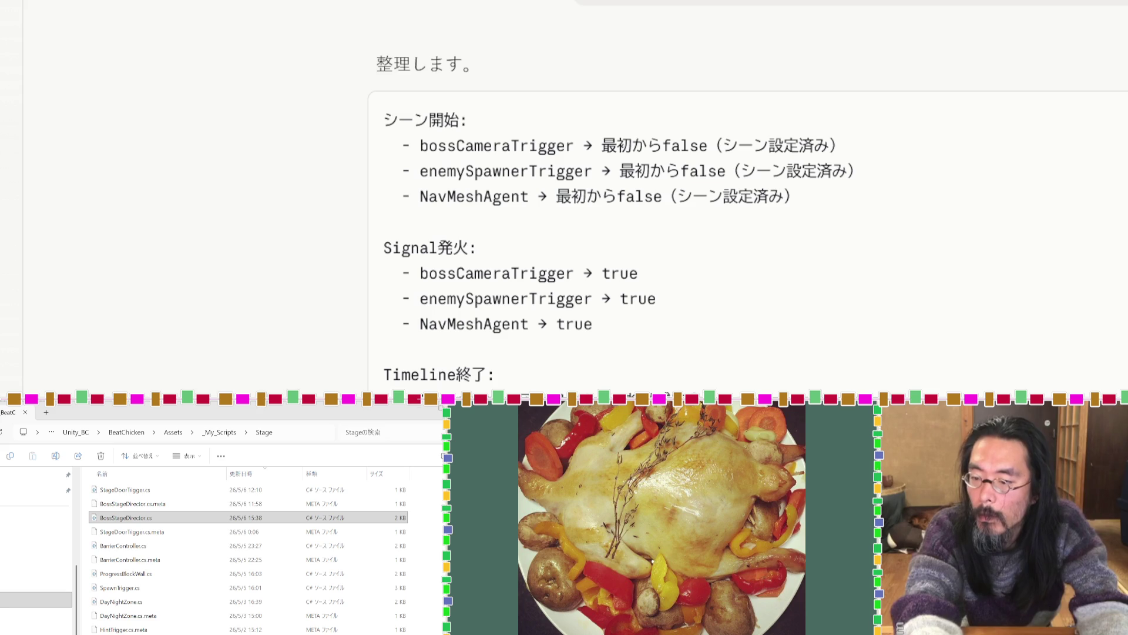
pyautogui.tripleClick(630, 395)
pyautogui.click(630, 395)
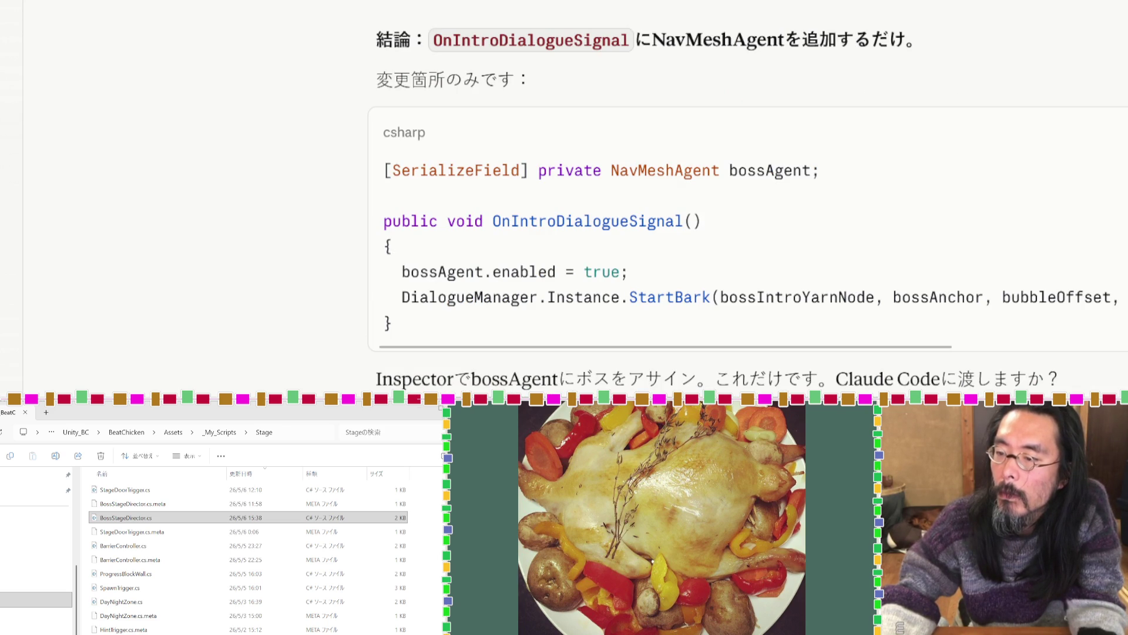
# Copy the OnIntroDialogueSignal name, search 'DialogueSignal' in the stage script, and return to the Claude chat.
pyautogui.moveTo(821, 170); pyautogui.dragTo(161, 179)
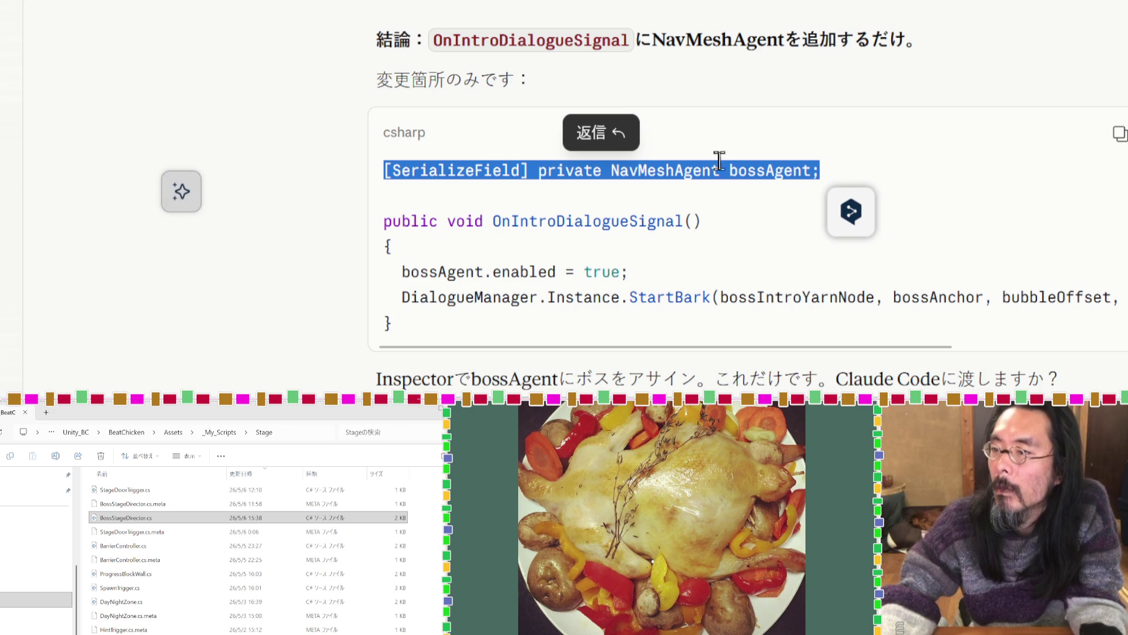
pyautogui.moveTo(634, 43); pyautogui.dragTo(435, 43)
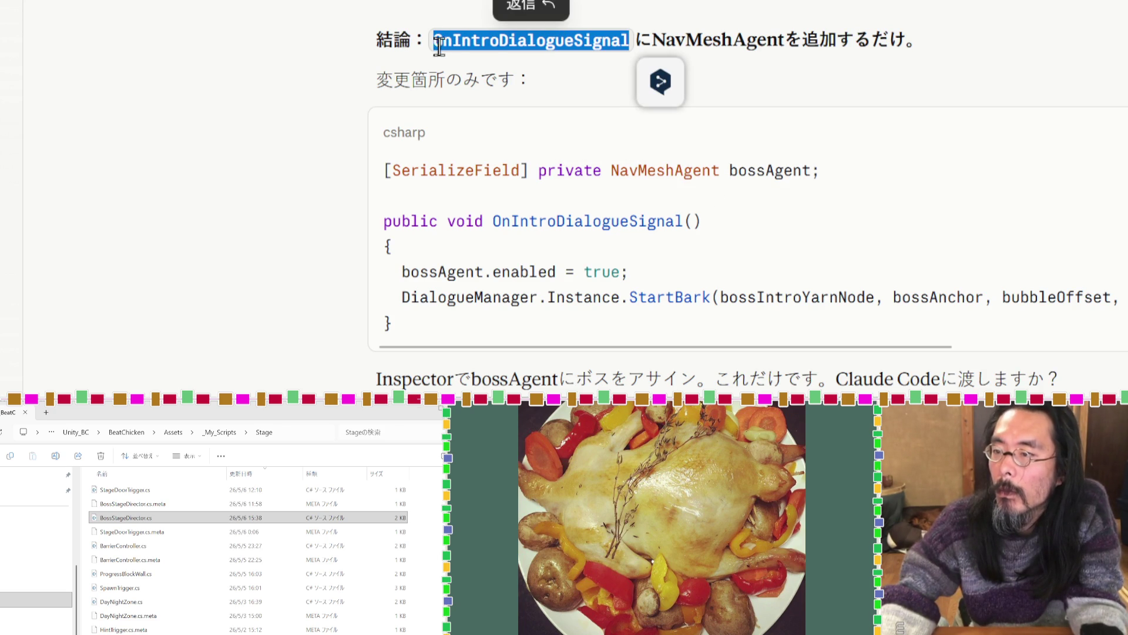
pyautogui.hotkey('alt', 'Tab')
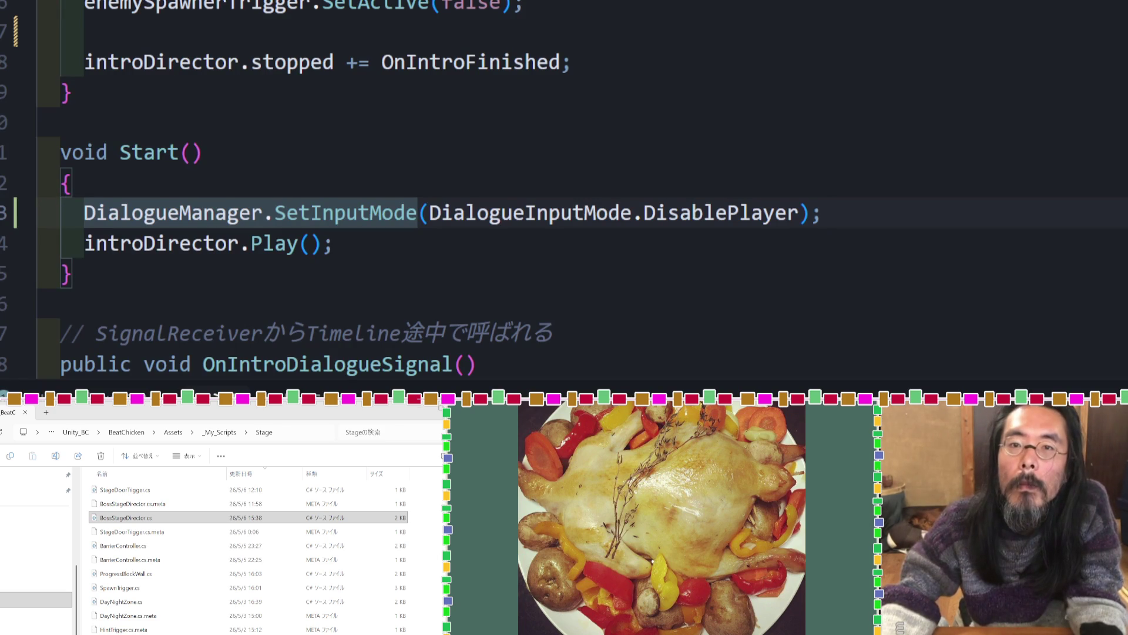
pyautogui.hotkey('ctrl', 'f')
pyautogui.hotkey('ctrl', 'v')
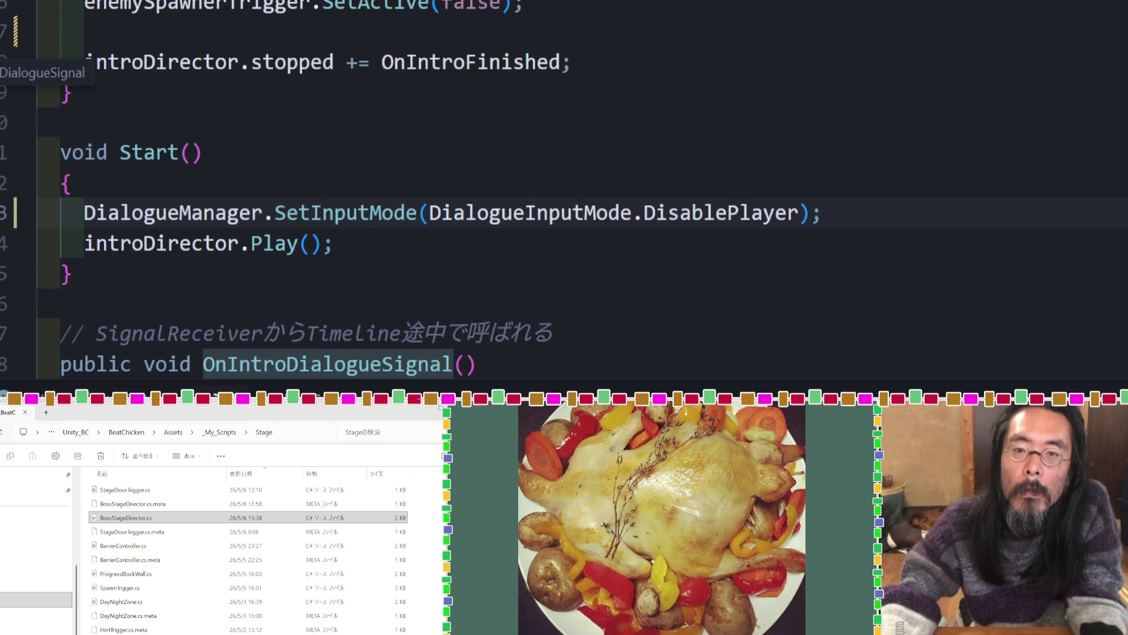
pyautogui.scroll(-3, 564, 188)
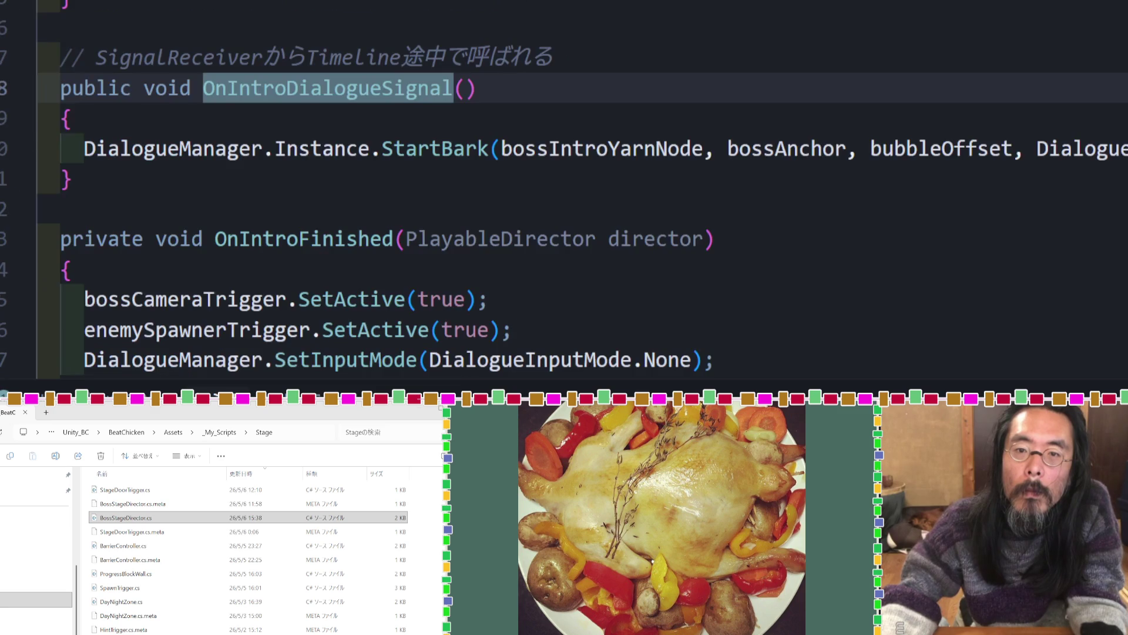
pyautogui.hotkey('ctrl', 'Tab')
pyautogui.hotkey('ctrl', 'Tab')
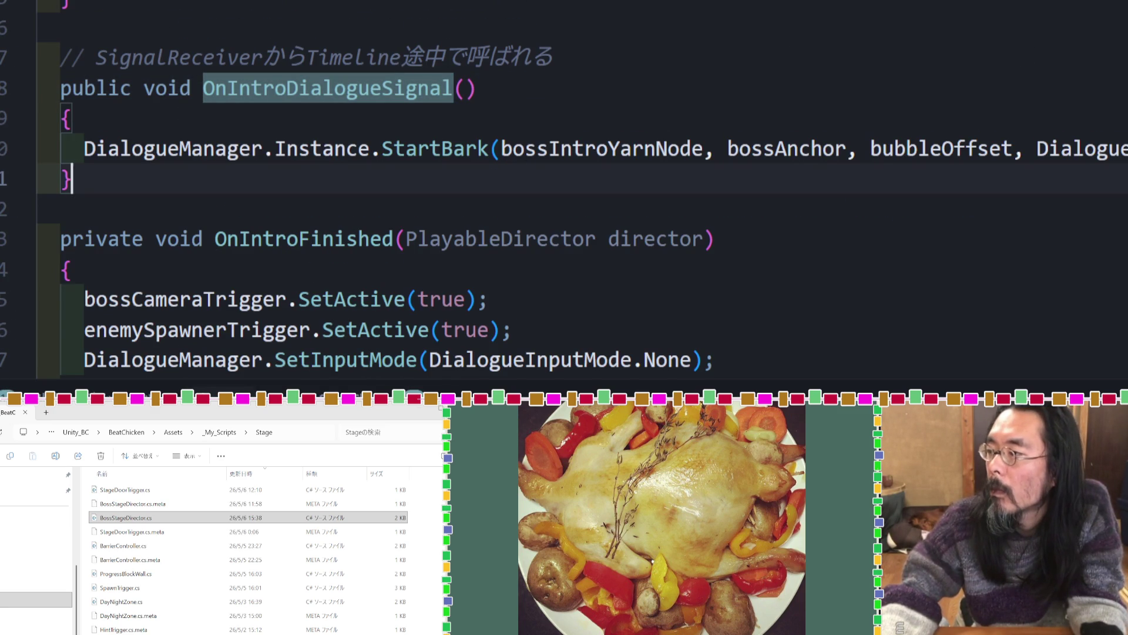
pyautogui.hotkey('alt', 'Tab')
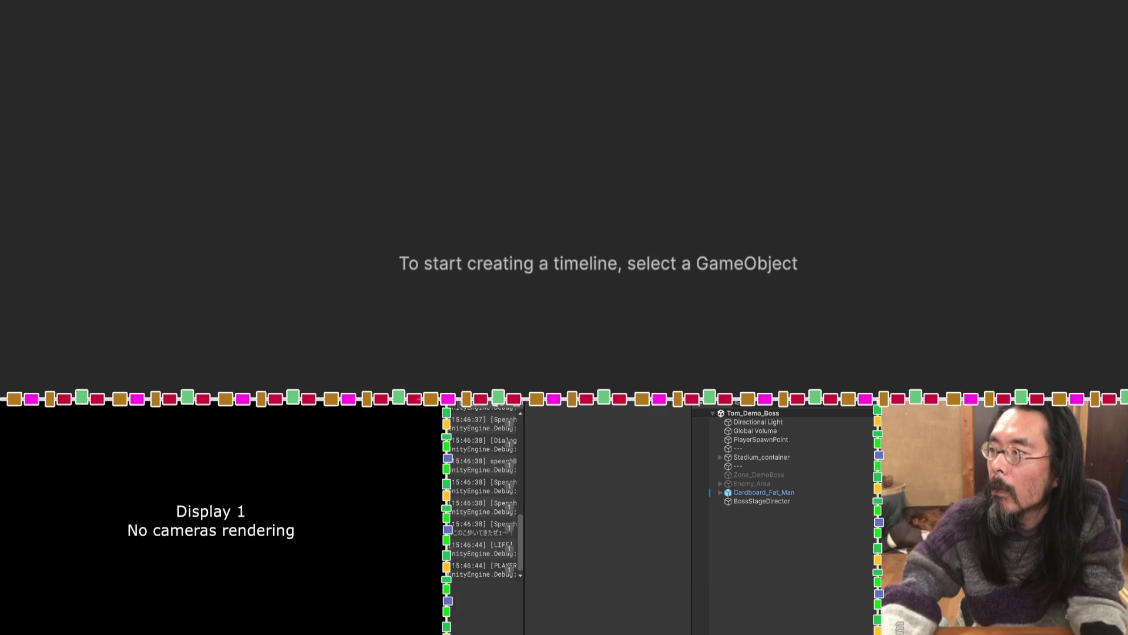
pyautogui.hotkey('alt', 'Tab')
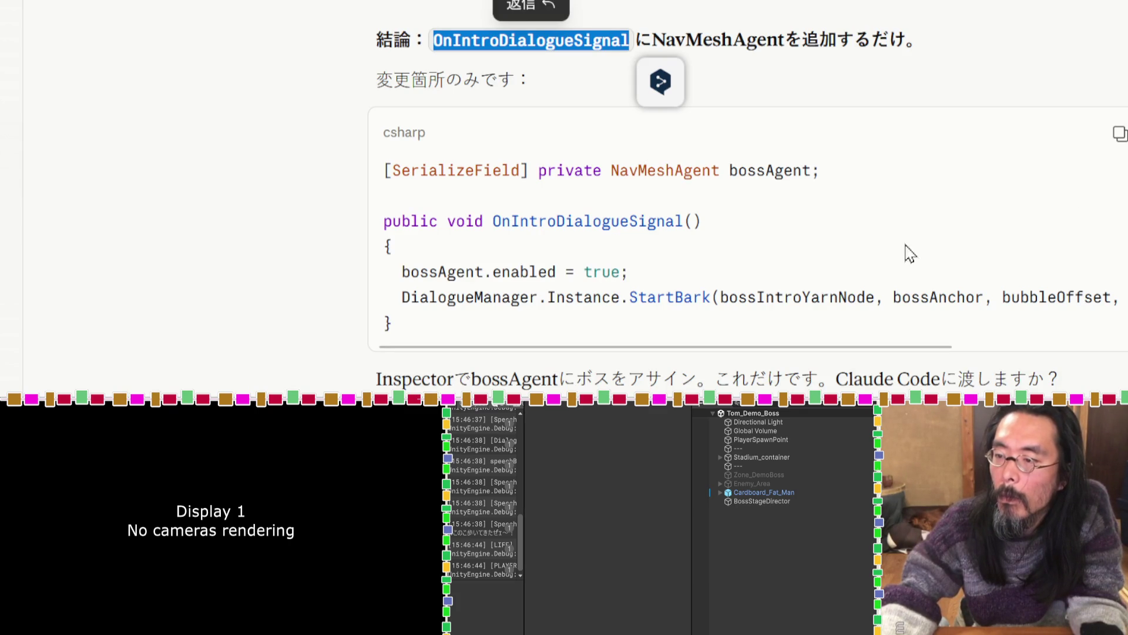
# Take Claude's suggested bossAgent.enabled = true line and place the cursor at OnIntroDialogueSignal's opening brace.
pyautogui.moveTo(630, 272); pyautogui.dragTo(403, 271)
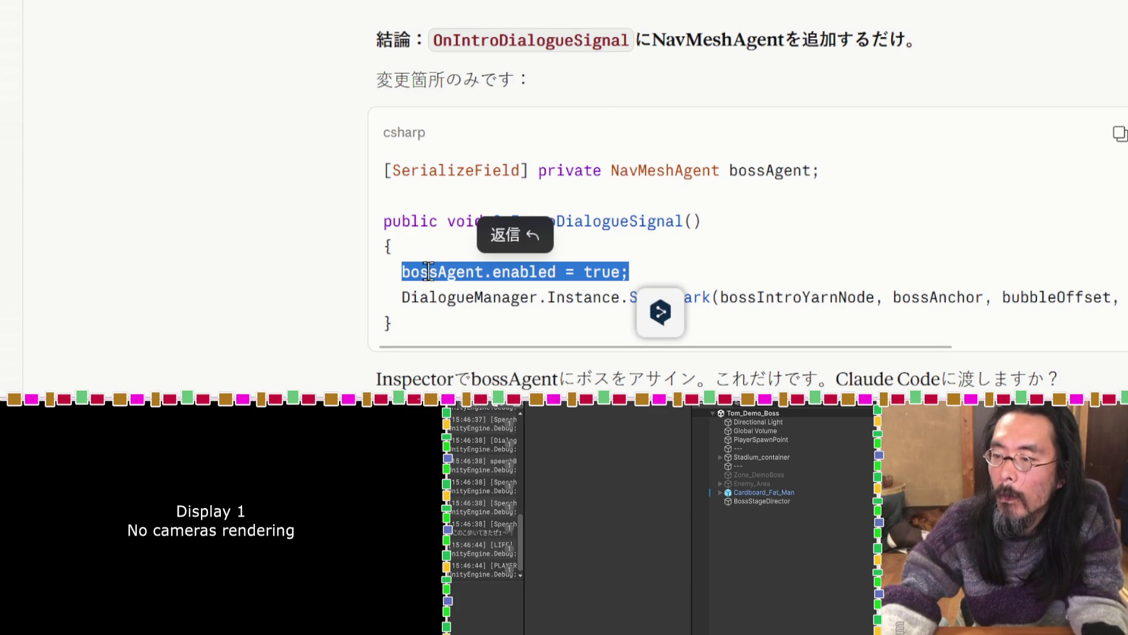
pyautogui.click(1031, 292)
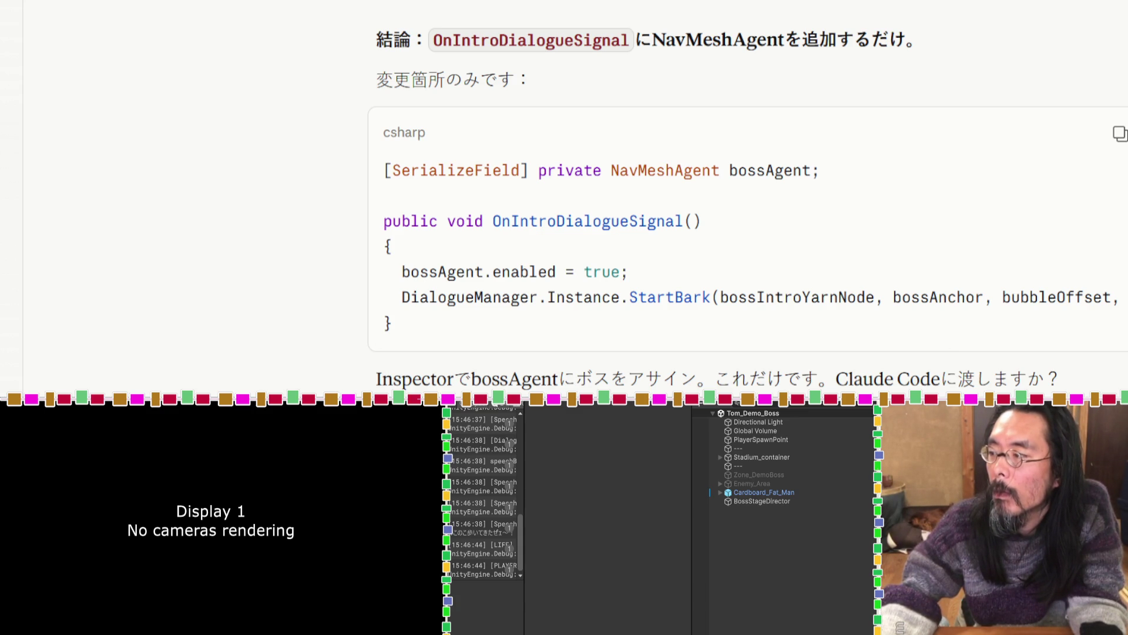
pyautogui.hotkey('alt', 'Tab')
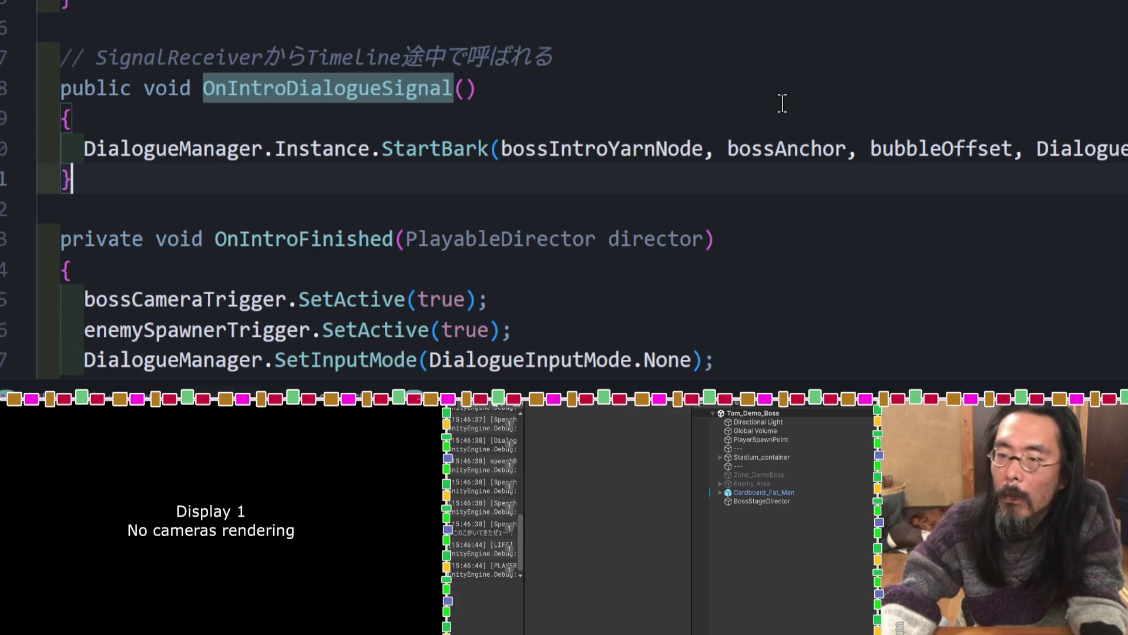
pyautogui.click(778, 115)
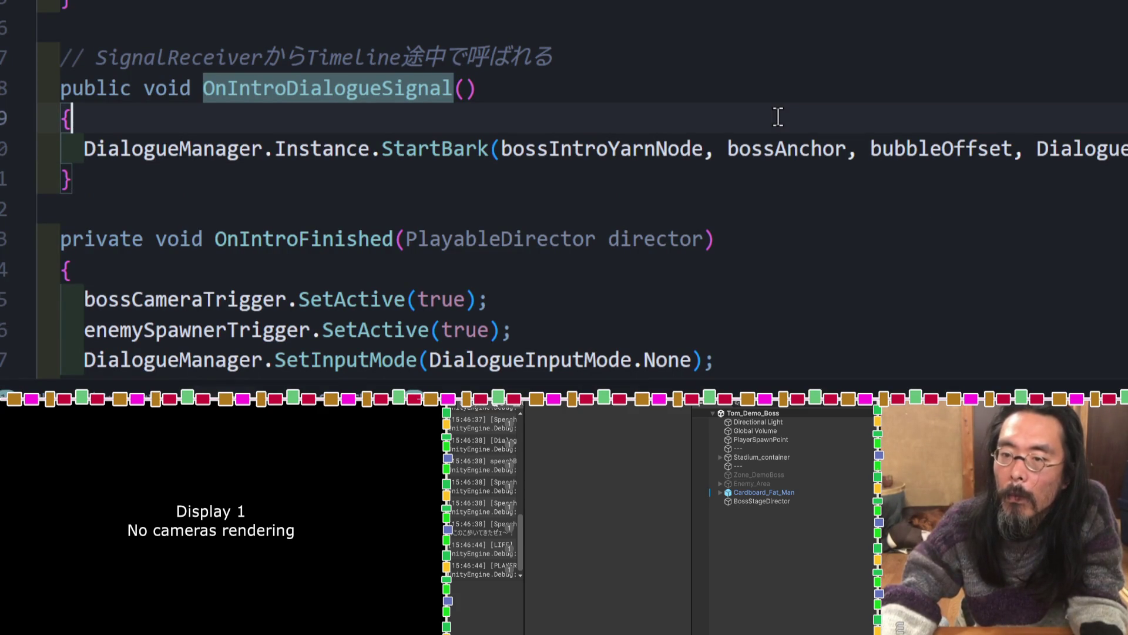
# Paste bossAgent.enabled = true; as a new line inside OnIntroDialogueSignal.
pyautogui.press('Return')
pyautogui.hotkey('ctrl', 'v')
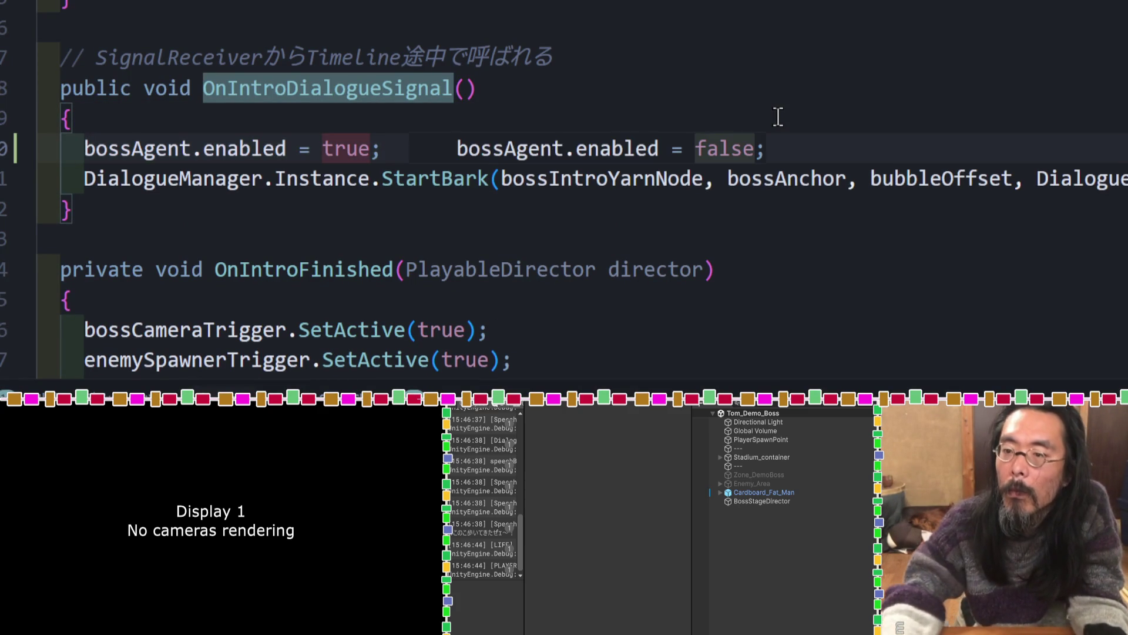
pyautogui.click(740, 215)
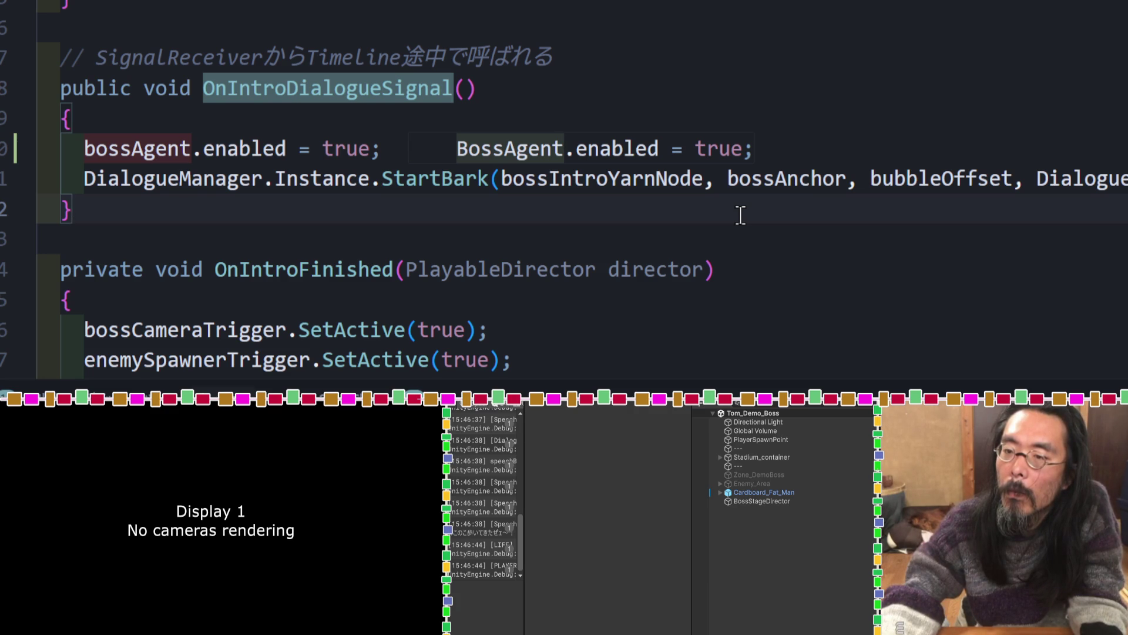
# Add a suggested Debug.Log line above the bossAgent line, then return to the Claude chat.
pyautogui.click(395, 132)
pyautogui.press('Return')
pyautogui.write('d')
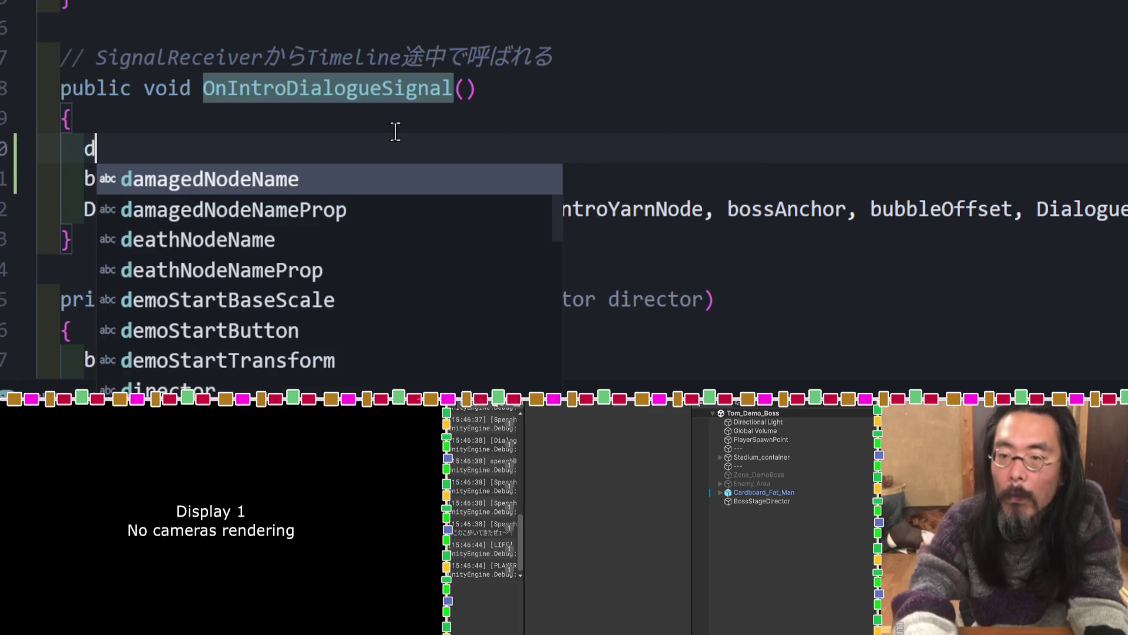
pyautogui.press('Tab')
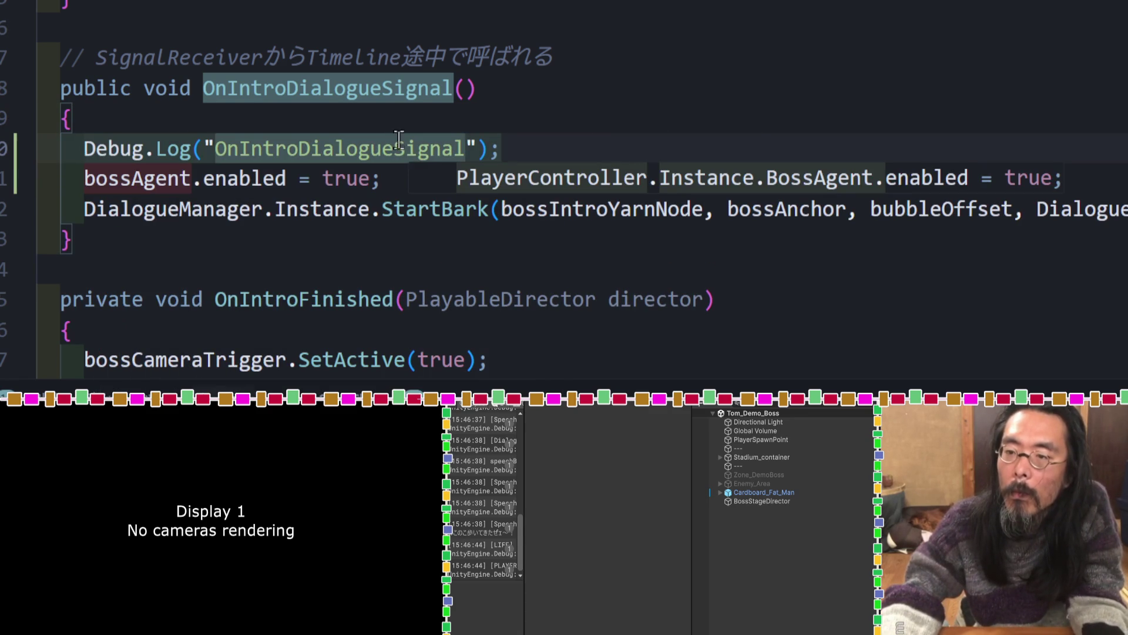
pyautogui.press('Tab')
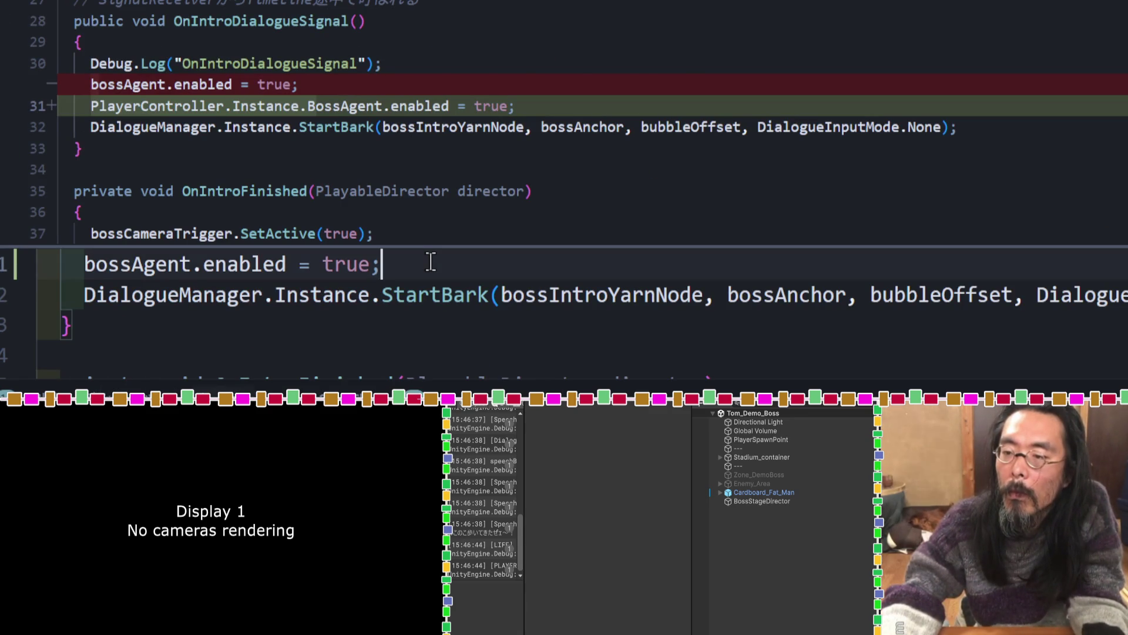
pyautogui.scroll(-3, 431, 262)
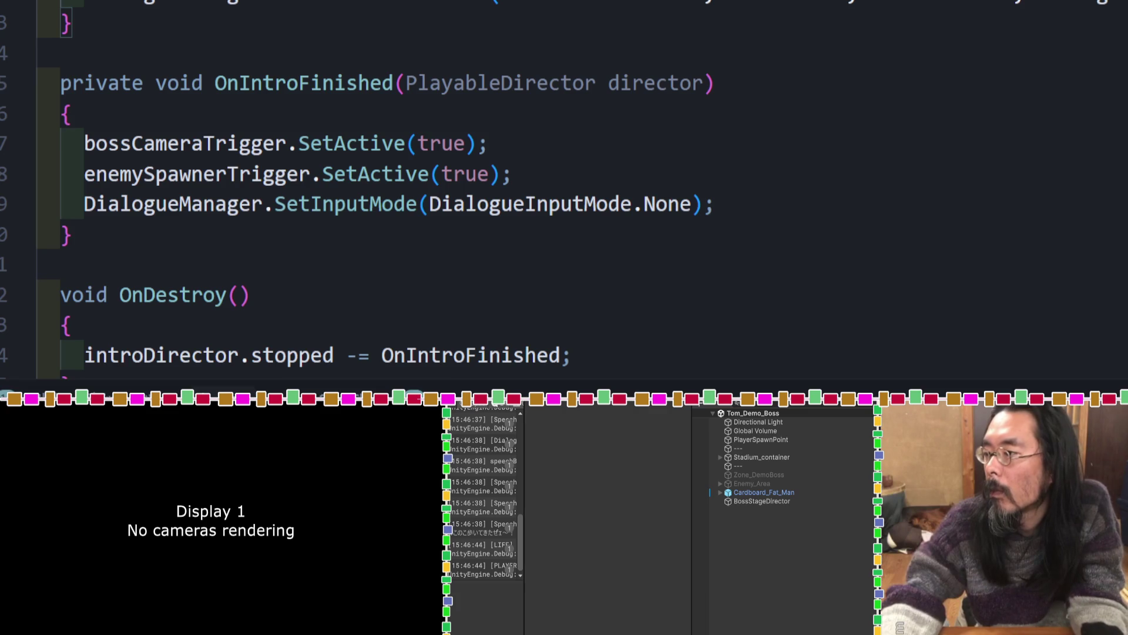
pyautogui.hotkey('alt', 'Tab')
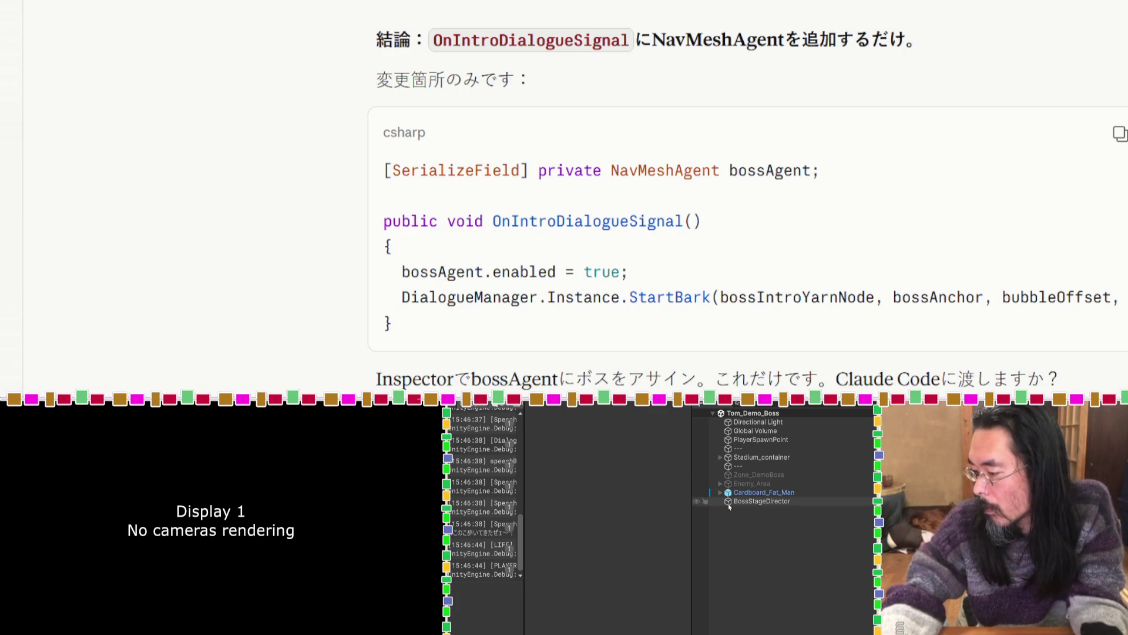
# Recompile in Unity and open the Console error saying bossAgent does not exist.
pyautogui.click(729, 504)
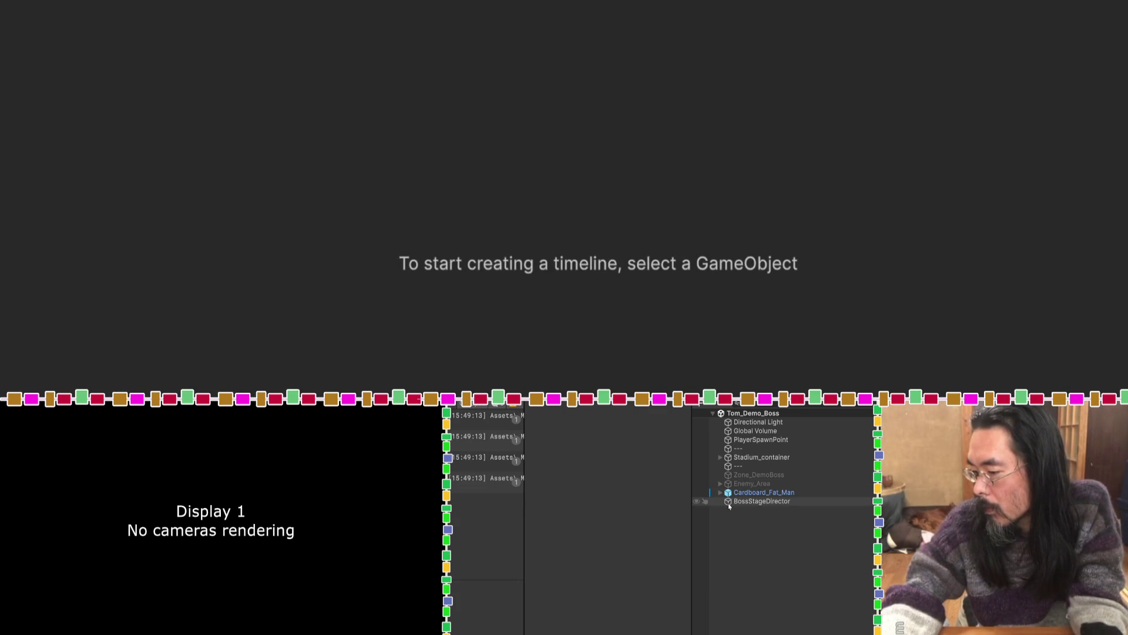
pyautogui.moveTo(524, 425)
pyautogui.mouseDown()
pyautogui.moveTo(661, 431)
pyautogui.moveTo(645, 434)
pyautogui.mouseUp()
pyautogui.click(595, 416)
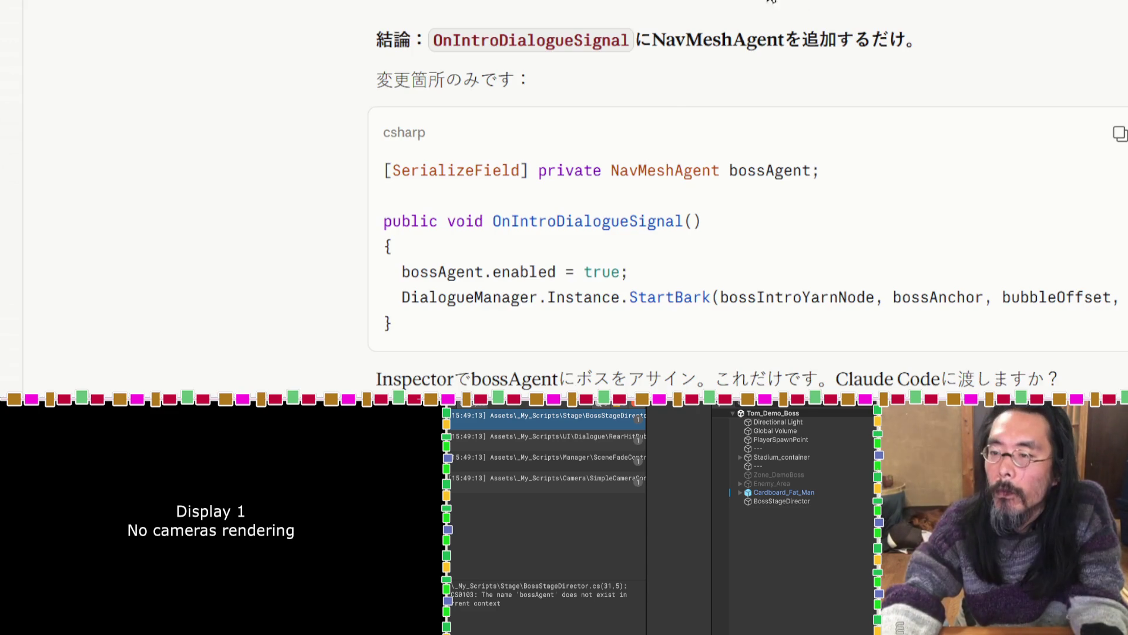
# Copy the NavMeshAgent bossAgent field from Claude and start a new line after bubbleOffset.
pyautogui.moveTo(822, 170)
pyautogui.mouseDown()
pyautogui.moveTo(360, 182)
pyautogui.moveTo(370, 182)
pyautogui.mouseUp()
pyautogui.hotkey('ctrl', 'c')
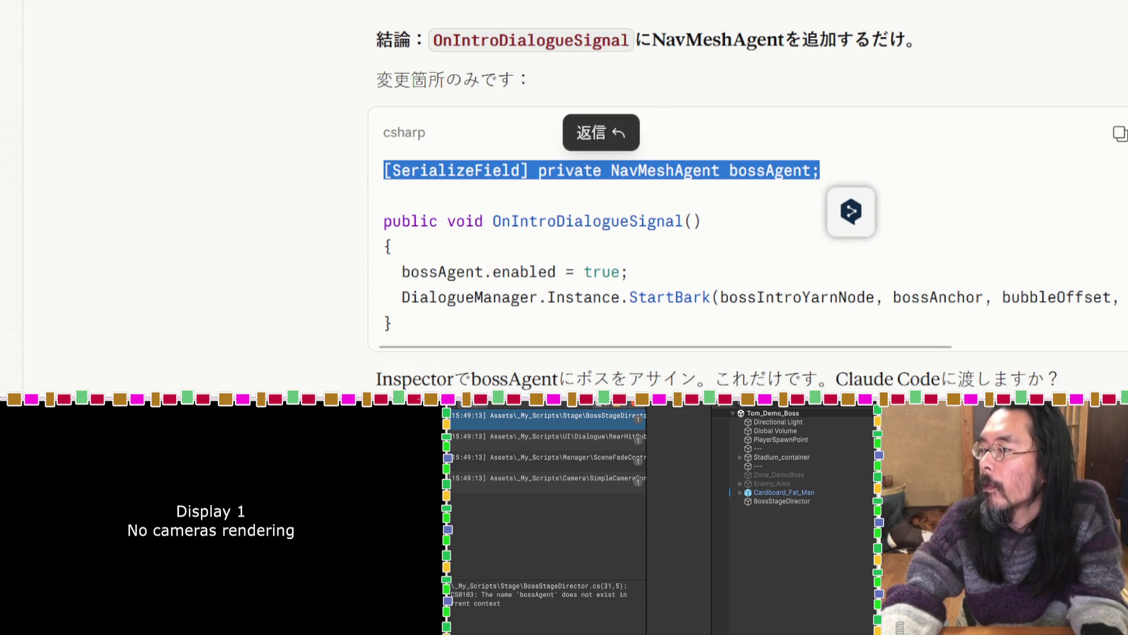
pyautogui.hotkey('alt', 'Tab')
pyautogui.scroll(5, 843, 109)
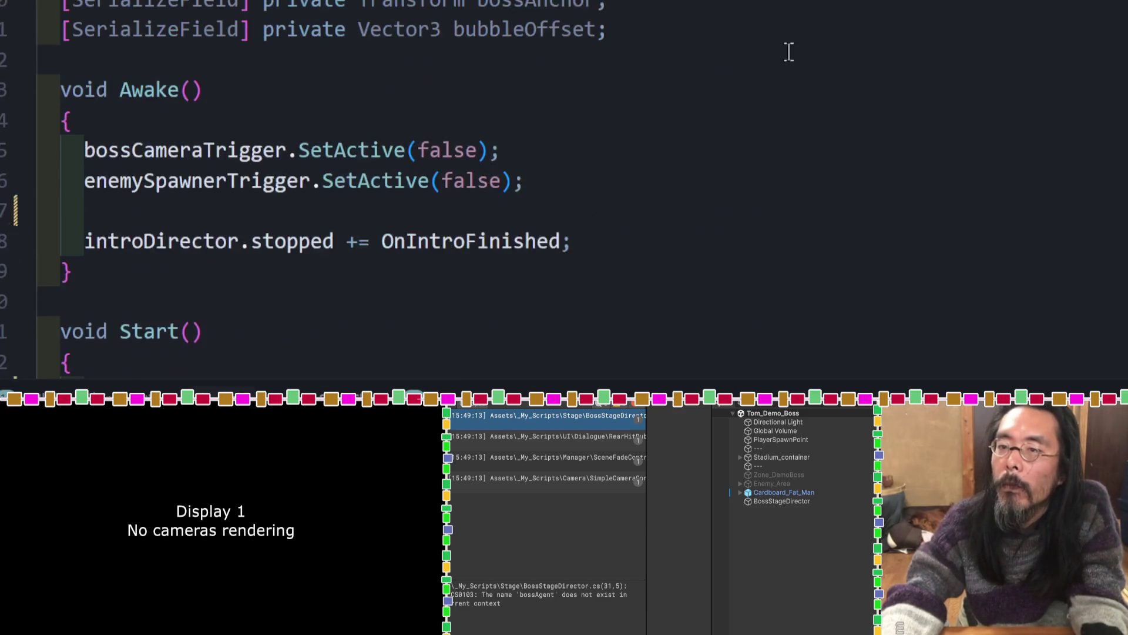
pyautogui.click(756, 161)
pyautogui.press('Return')
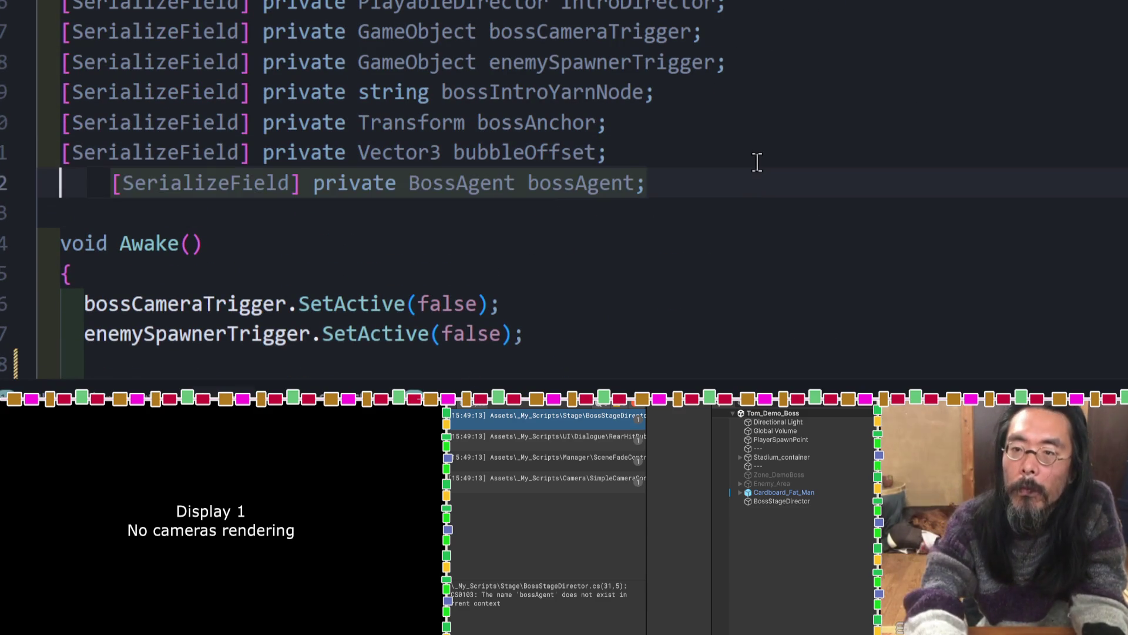
# Paste [SerializeField] private NavMeshAgent bossAgent; below bubbleOffset and let Unity recompile.
pyautogui.press('Return')
pyautogui.hotkey('ctrl', 'v')
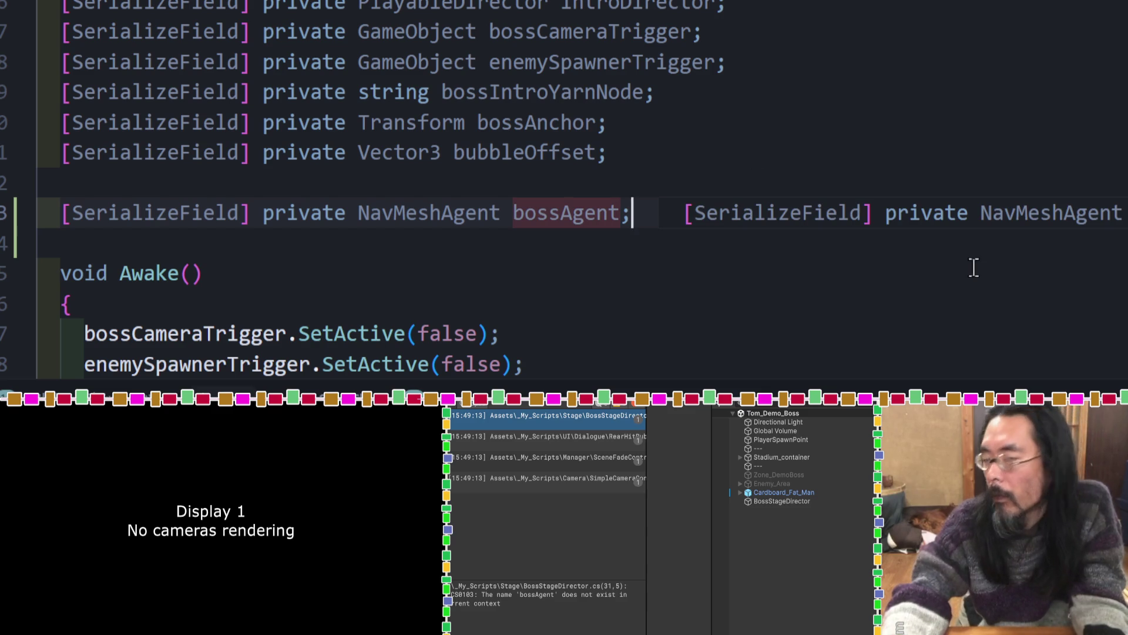
pyautogui.click(709, 432)
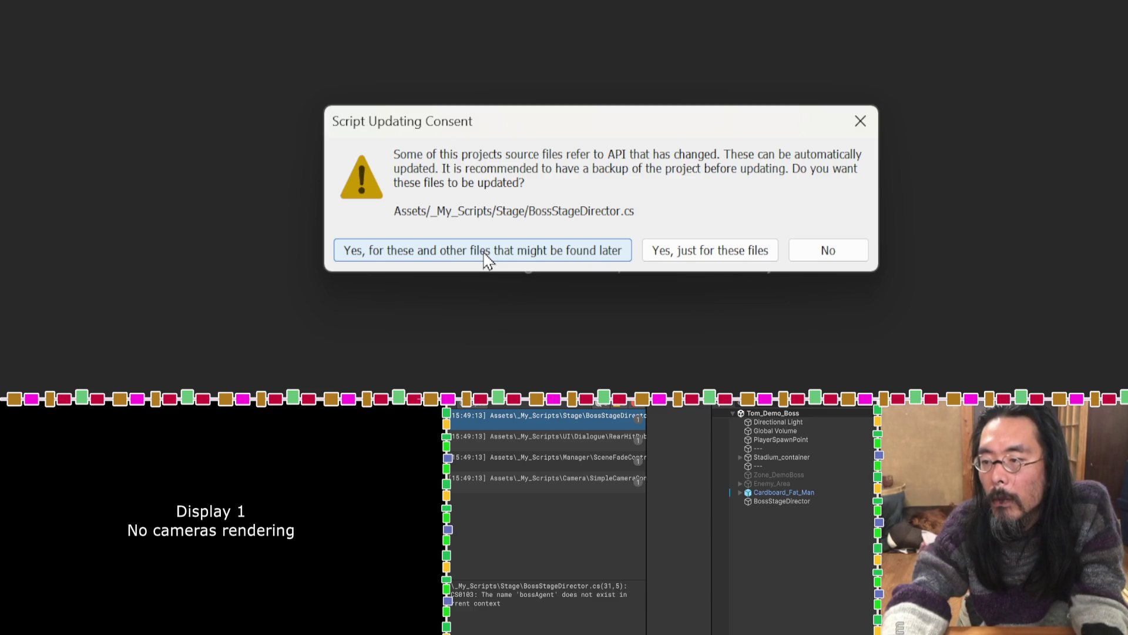
# Choose 'Yes, for these and other files that might be found later', then select BossStageDirector.
pyautogui.click(486, 258)
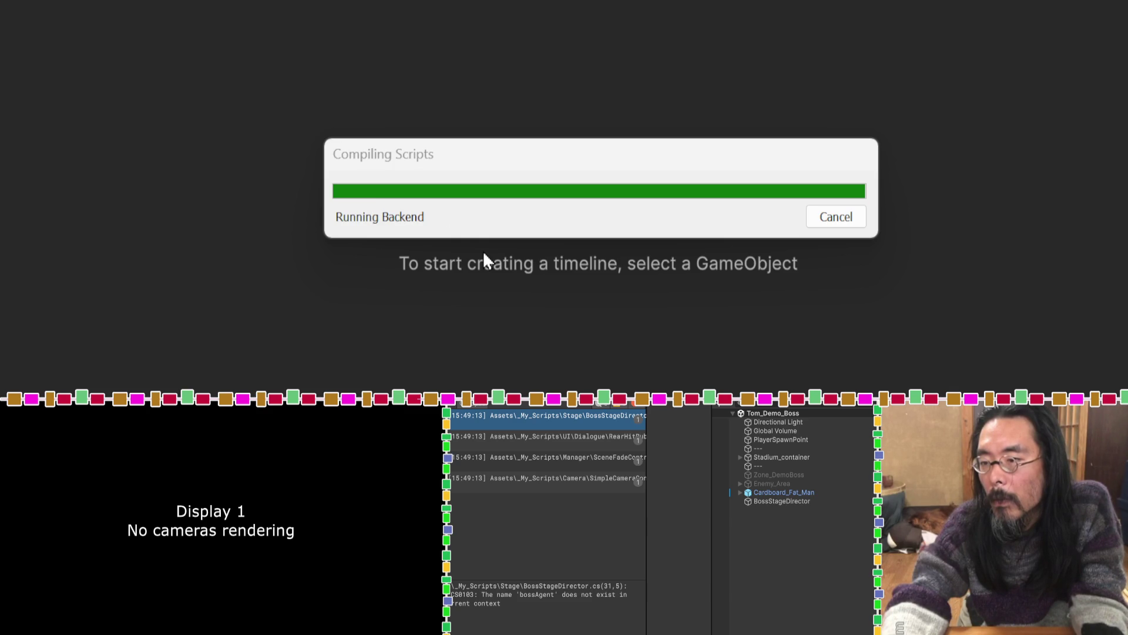
pyautogui.click(756, 502)
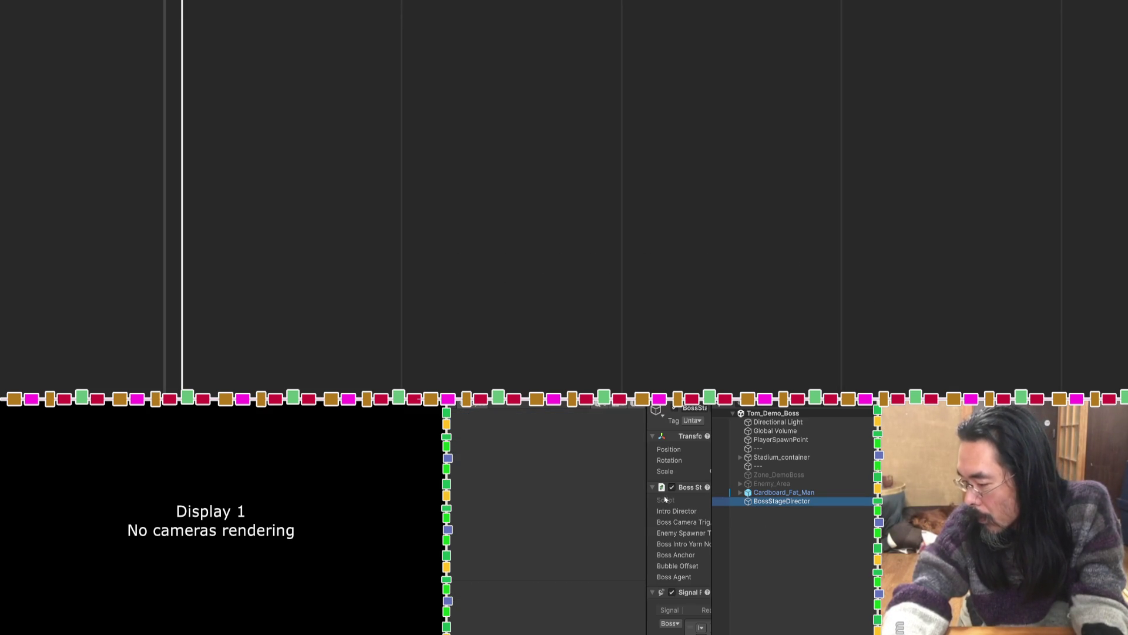
# Drag Cardboard_Fat_Man into BossStageDirector's Boss Agent field and save the scene.
pyautogui.moveTo(650, 498); pyautogui.dragTo(586, 498)
pyautogui.moveTo(712, 499); pyautogui.dragTo(770, 501)
pyautogui.moveTo(837, 492); pyautogui.dragTo(711, 573)
pyautogui.hotkey('ctrl', 's')
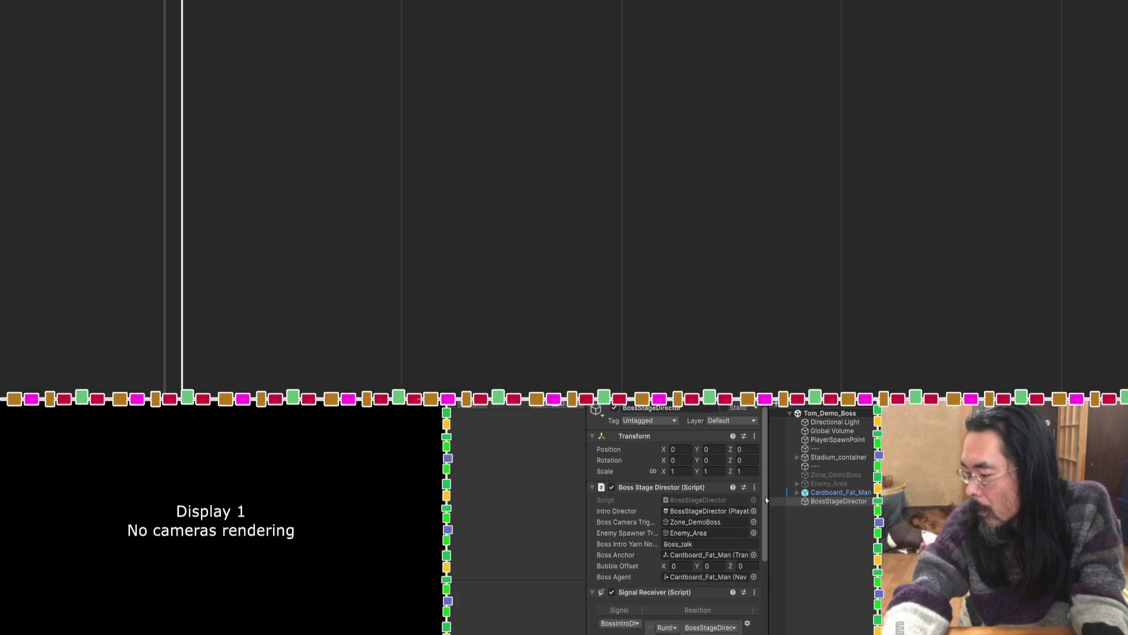
# Select the BossIntroDialogueSignal marker in the Timeline to show its emitter settings.
pyautogui.scroll(2, 375, 118)
pyautogui.scroll(3, 426, 346)
pyautogui.scroll(3, 426, 346)
pyautogui.scroll(-3, 506, 169)
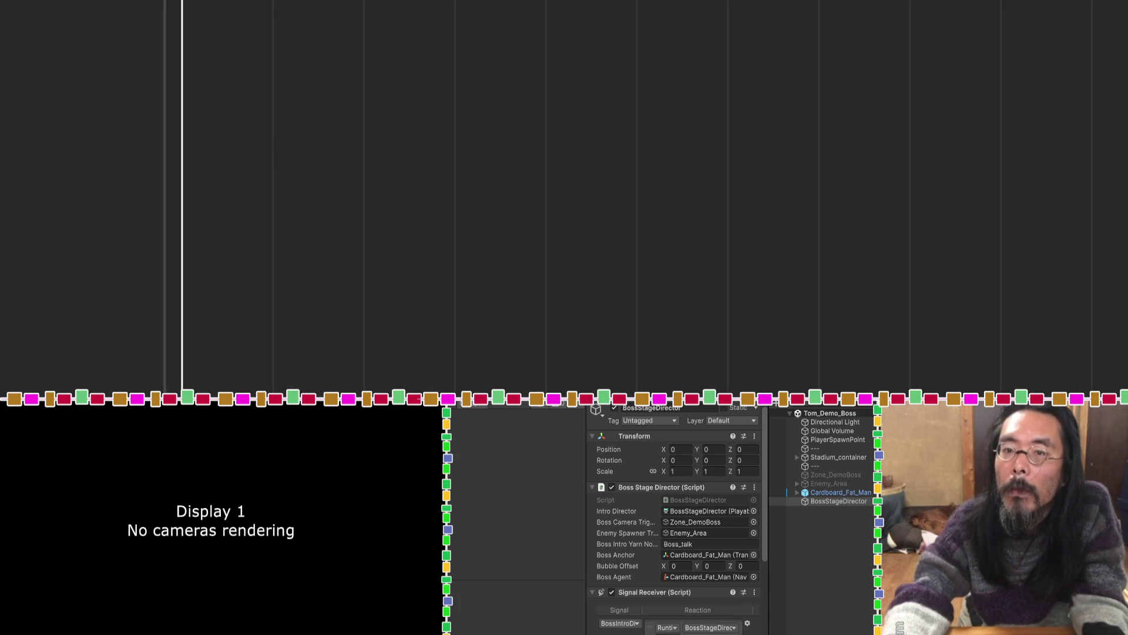
pyautogui.click(461, 3)
pyautogui.scroll(-3, 414, 12)
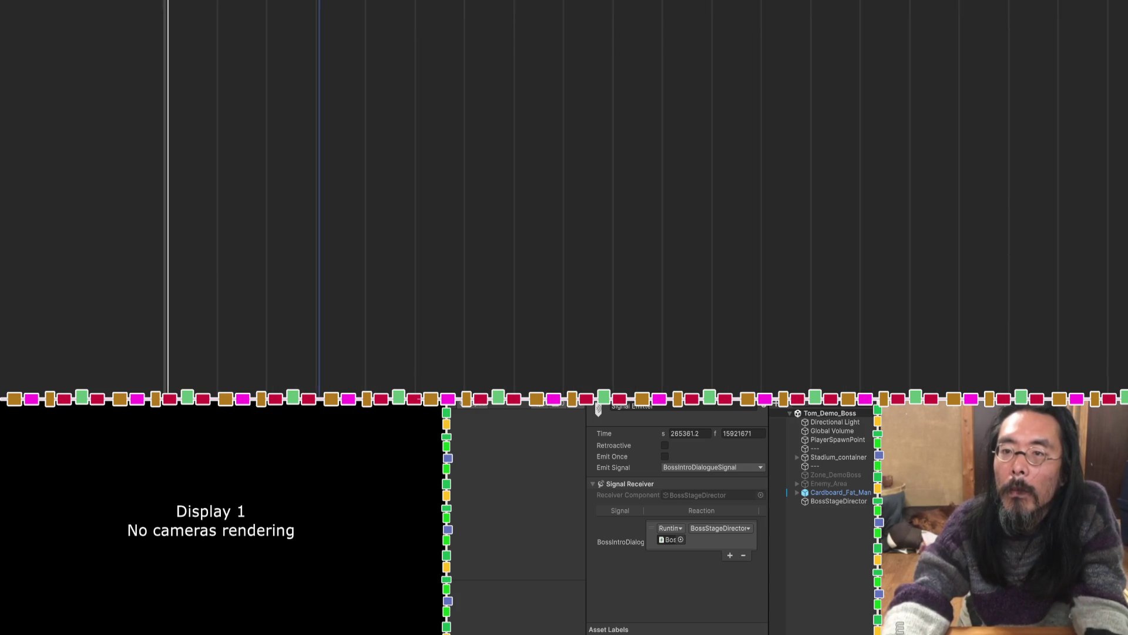
# Drag the BossIntroDialogueSignal marker progressively earlier along the Timeline.
pyautogui.moveTo(319, 3); pyautogui.dragTo(198, 3)
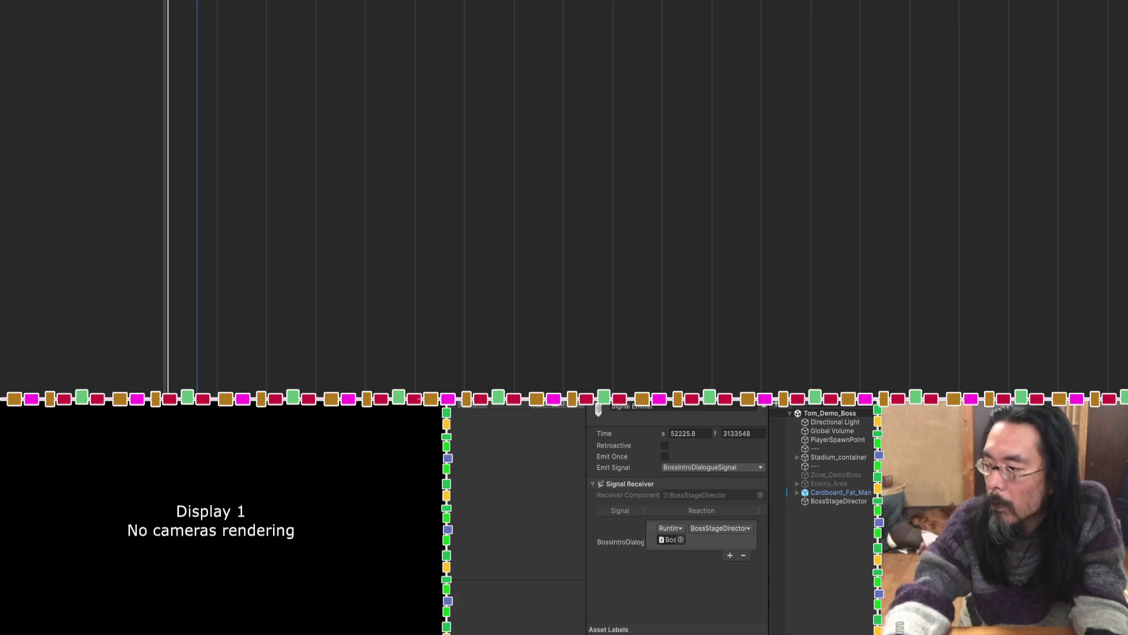
pyautogui.scroll(5, 564, 194)
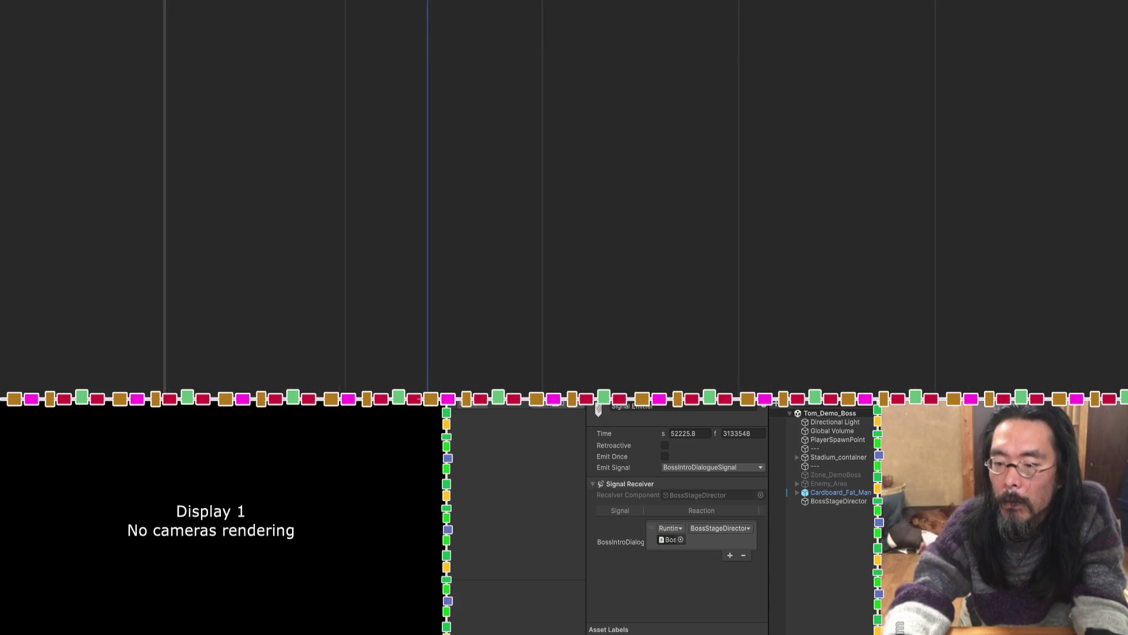
pyautogui.scroll(3, 176, 194)
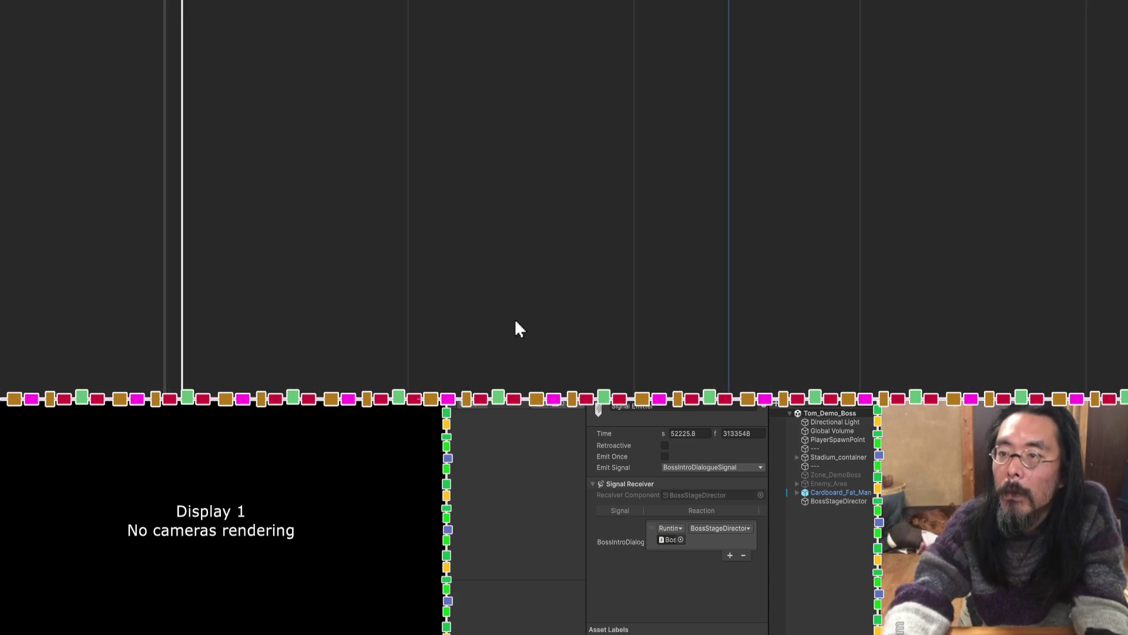
pyautogui.moveTo(729, 309); pyautogui.dragTo(421, 308)
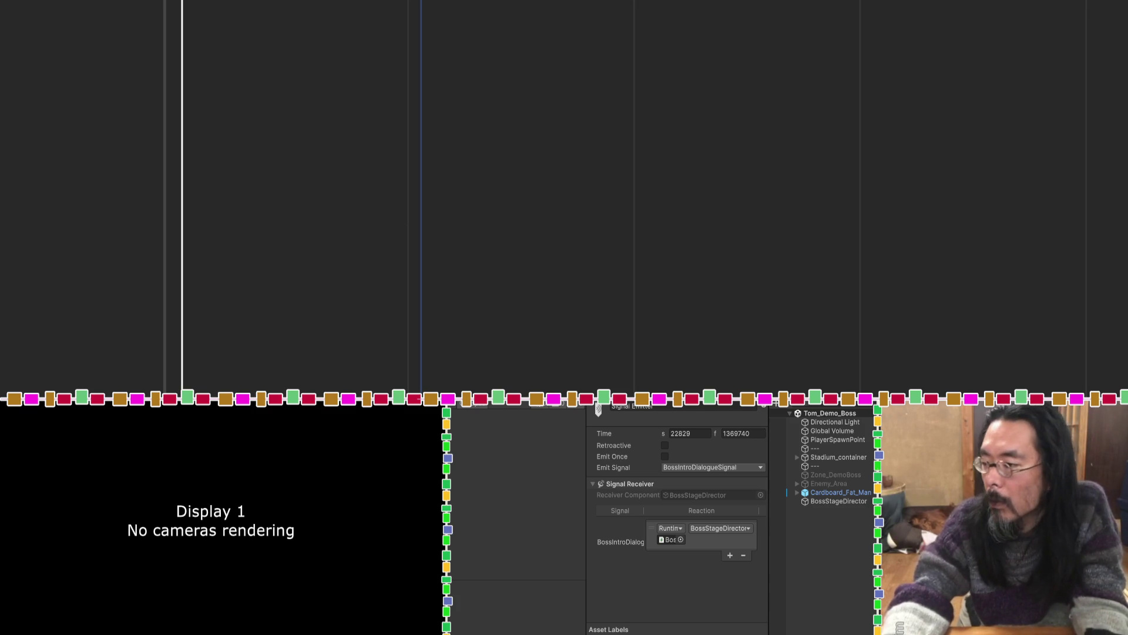
pyautogui.scroll(5, 176, 194)
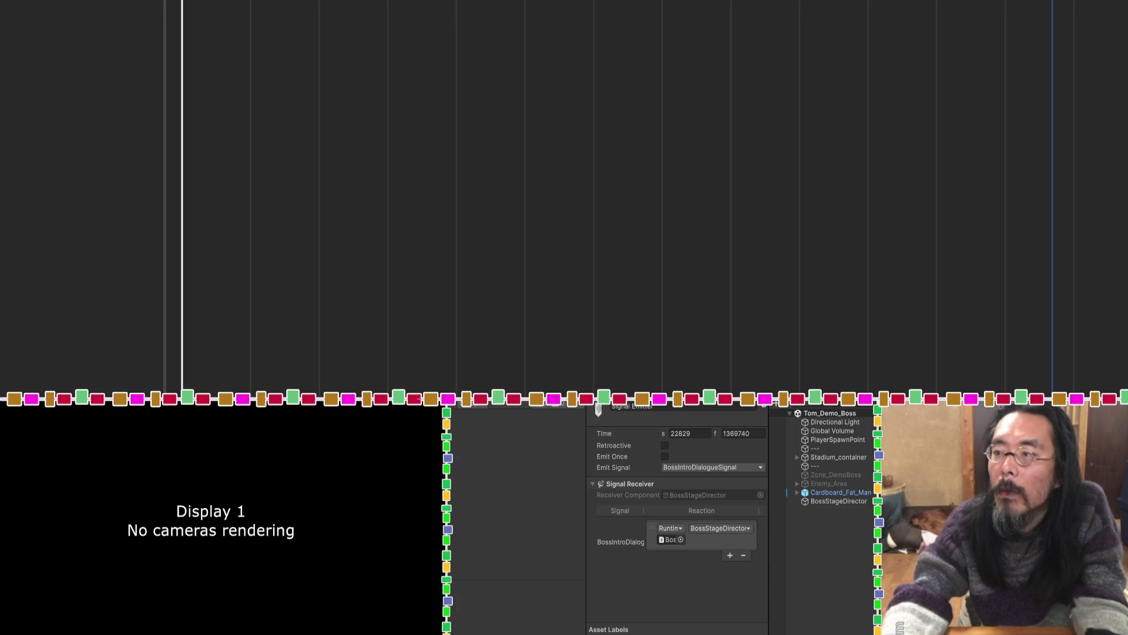
pyautogui.moveTo(1052, 3); pyautogui.dragTo(285, 3)
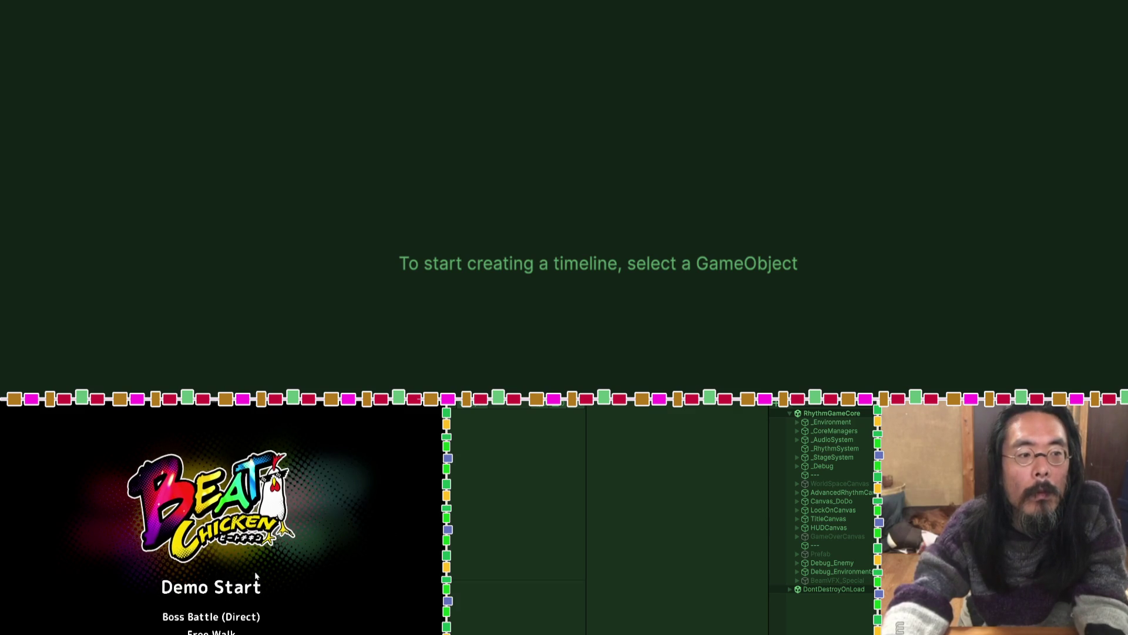
# Launch the boss battle, inspect BossStageDirector under Tom_Demo_Boss, then stop Play mode.
pyautogui.press('Return')
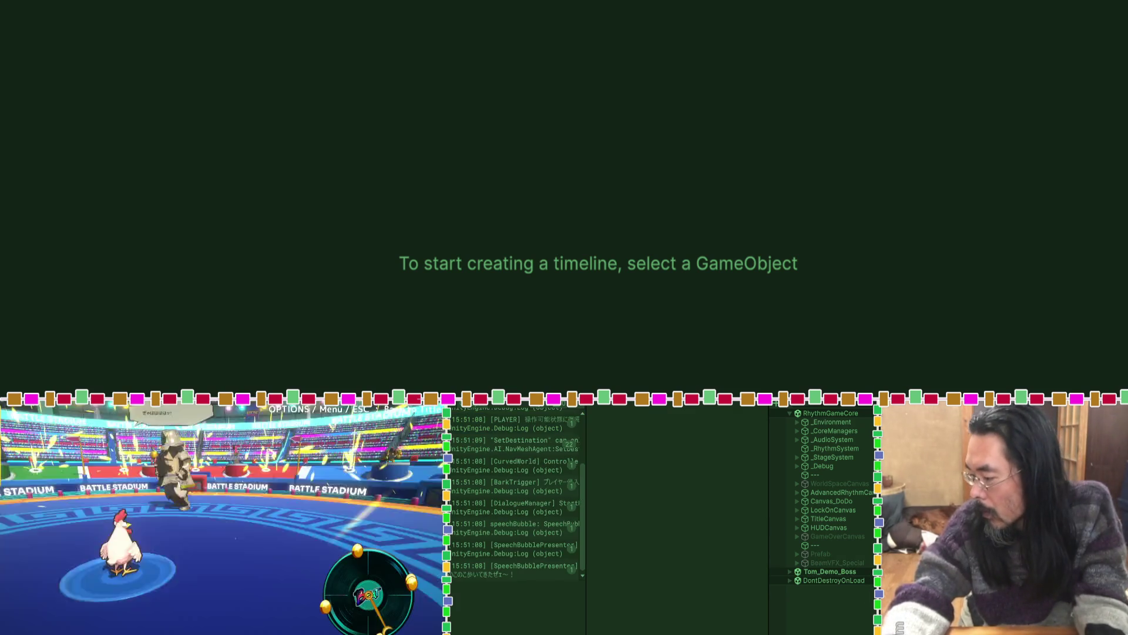
pyautogui.click(789, 571)
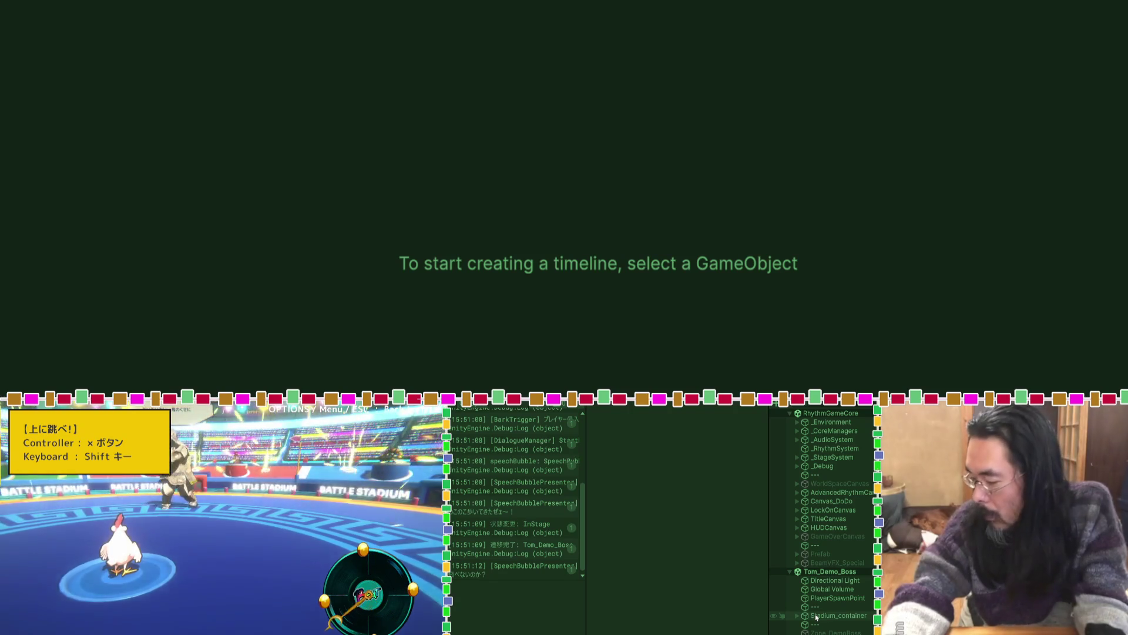
pyautogui.scroll(-1, 816, 617)
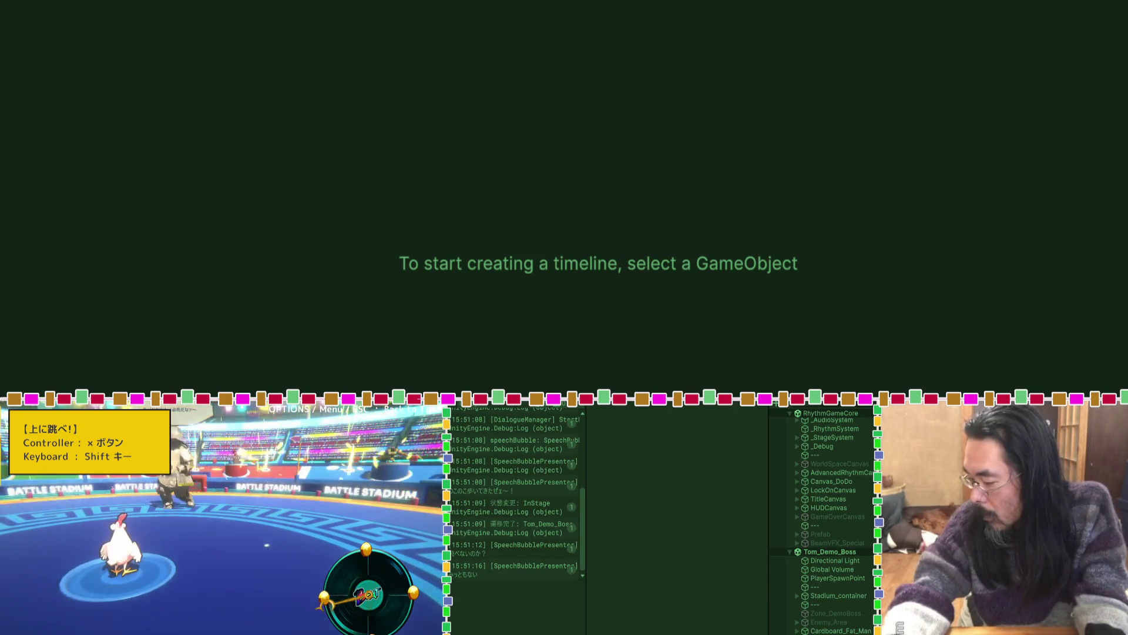
pyautogui.click(814, 628)
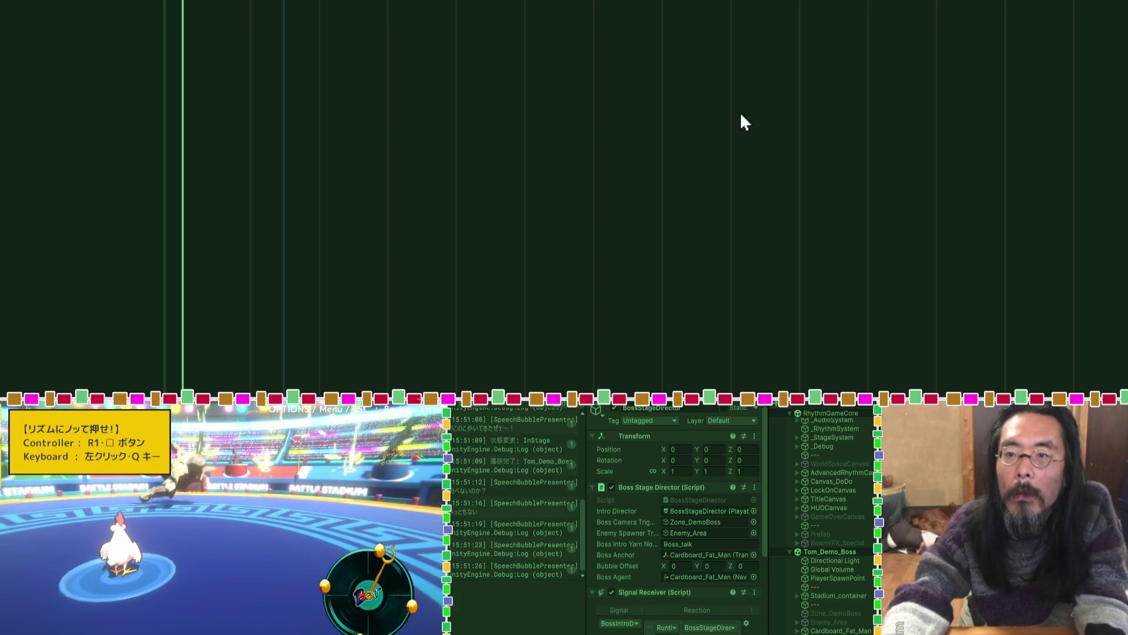
pyautogui.hotkey('ctrl', 'p')
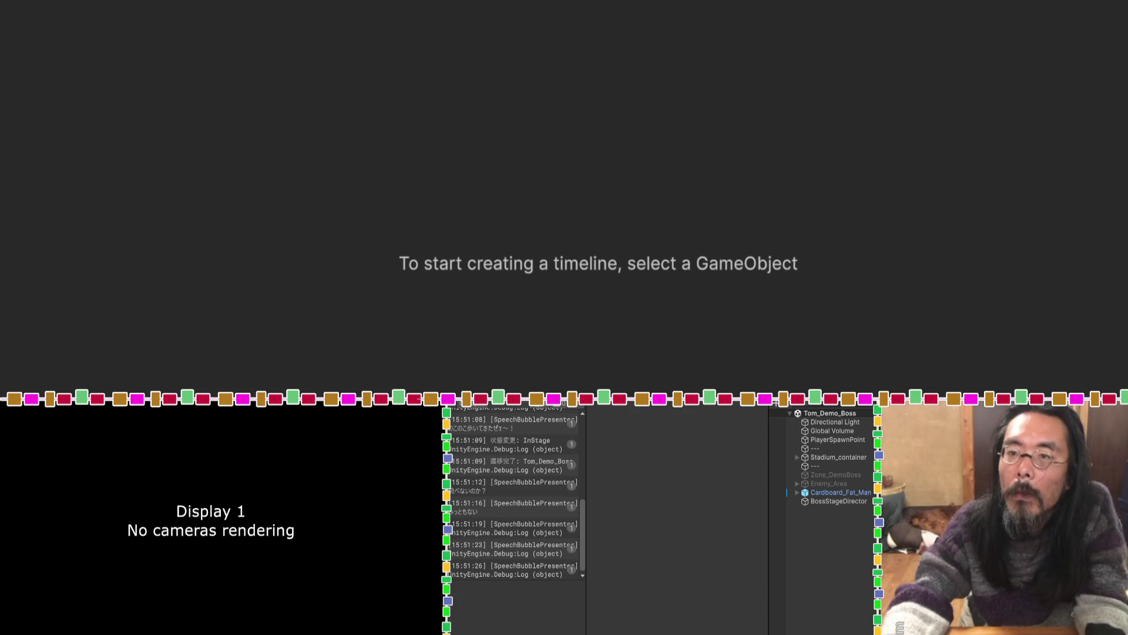
# Move the dialogue signal to about 12.43 s in BossStageDirector's timeline and start the boss battle.
pyautogui.click(807, 502)
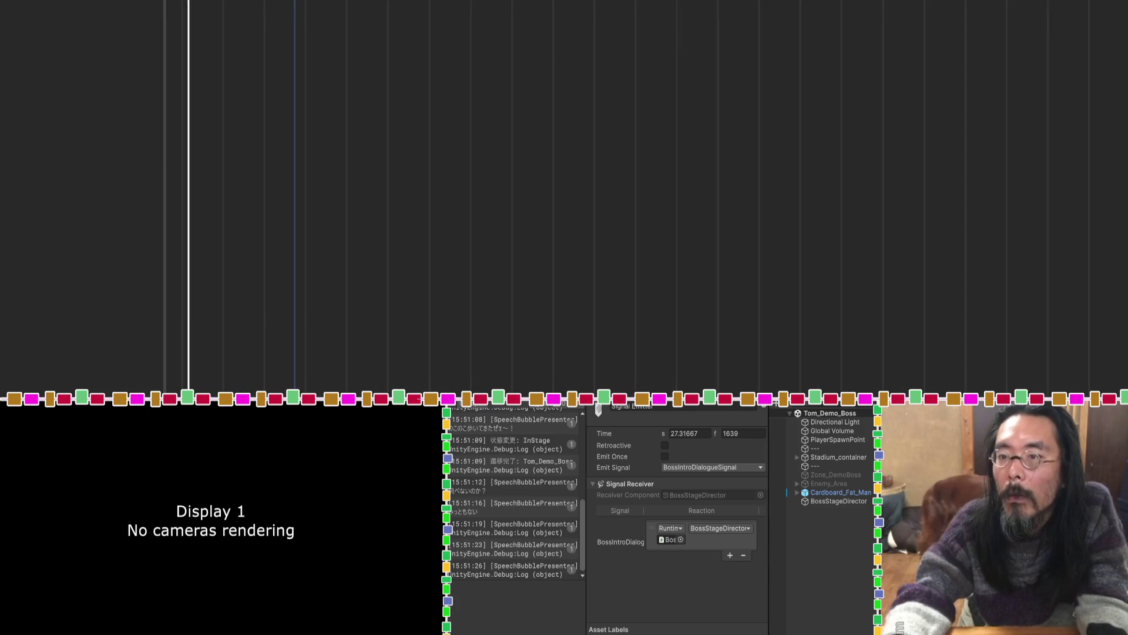
pyautogui.moveTo(295, 3); pyautogui.dragTo(234, 3)
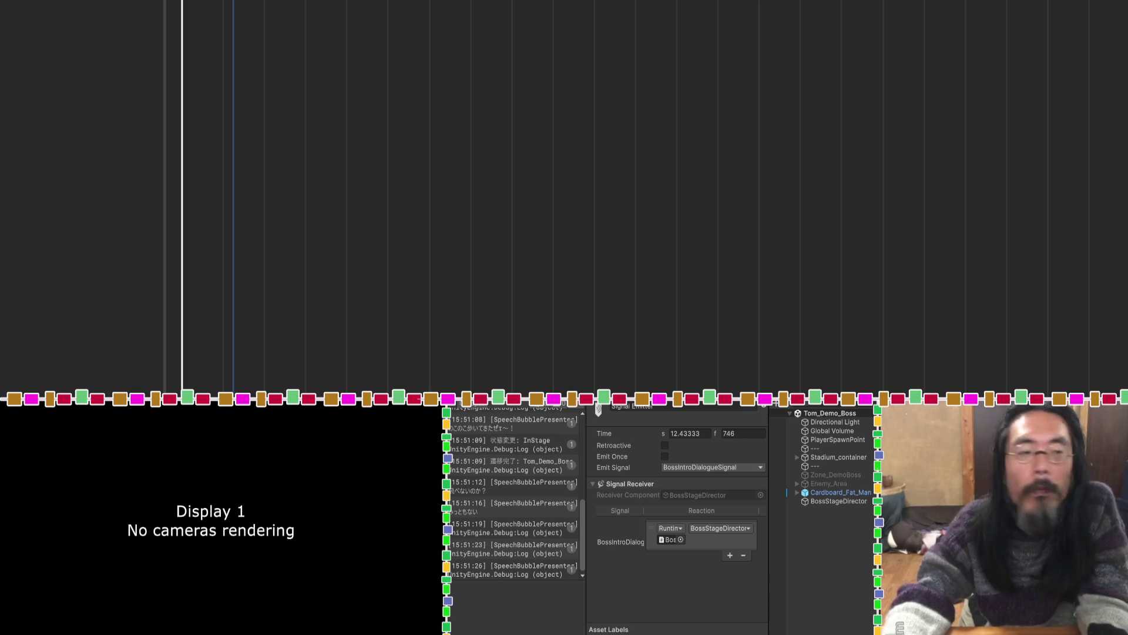
pyautogui.hotkey('ctrl', 'p')
pyautogui.click(244, 619)
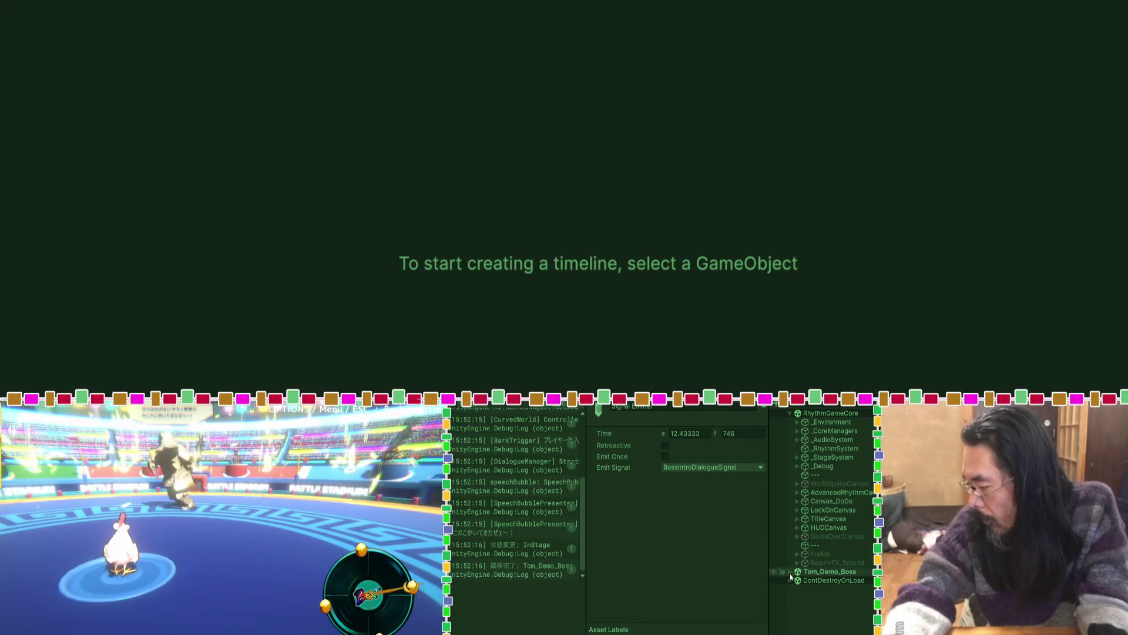
# Expand Tom_Demo_Boss during the intro, then stop the game with Ctrl+P.
pyautogui.click(790, 573)
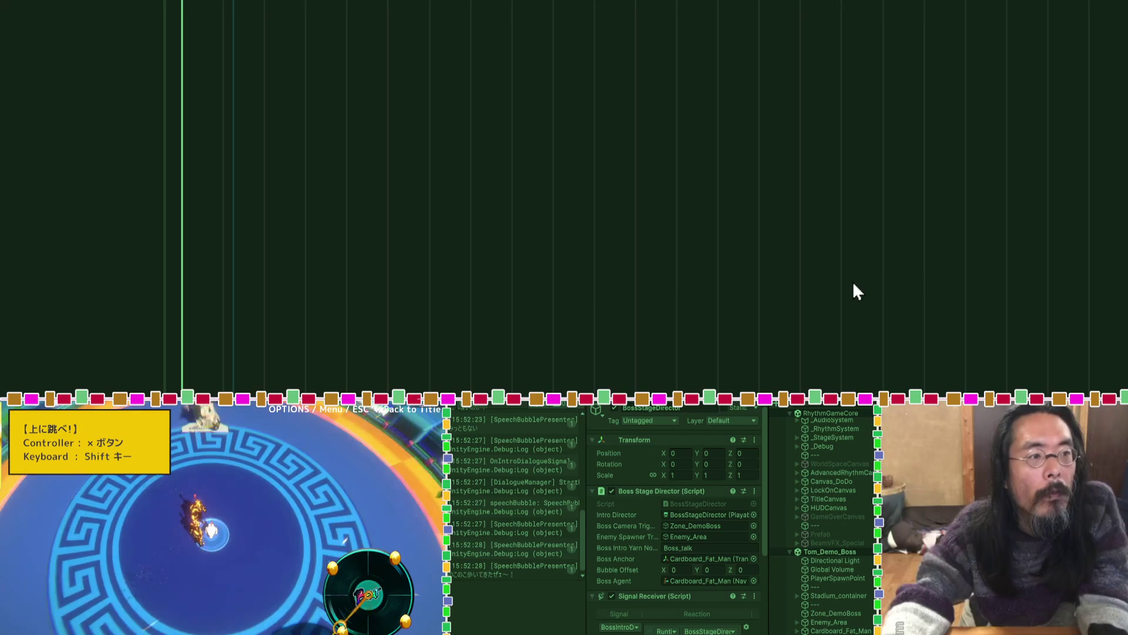
pyautogui.hotkey('ctrl', 'p')
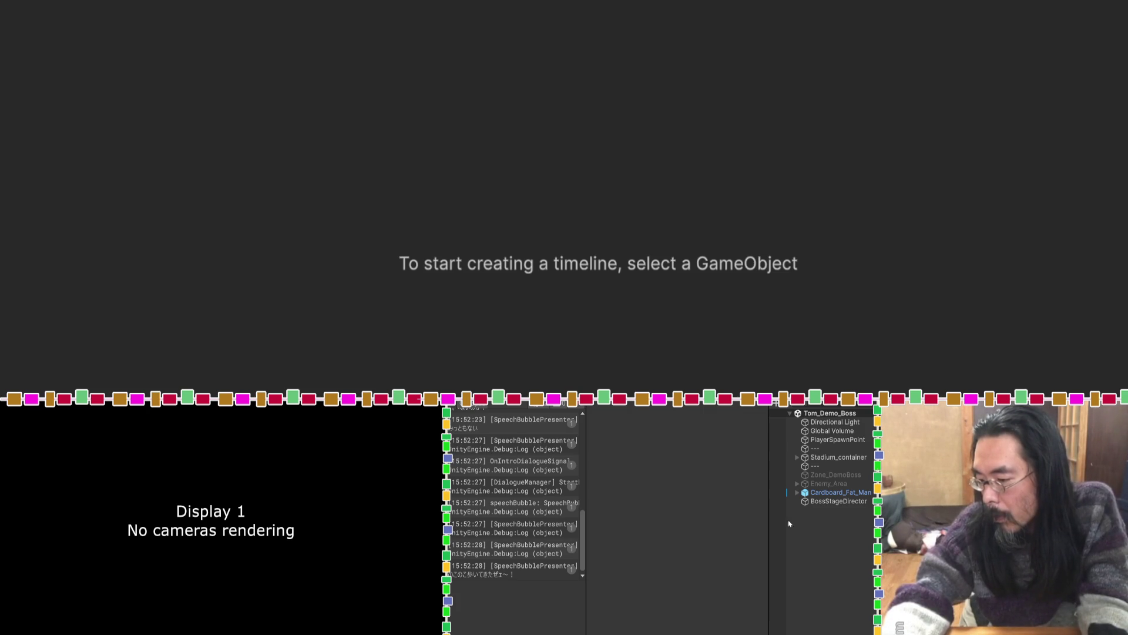
# Show the full SetDestination error and its stack trace in the Console, then return to Unity.
pyautogui.scroll(5, 528, 498)
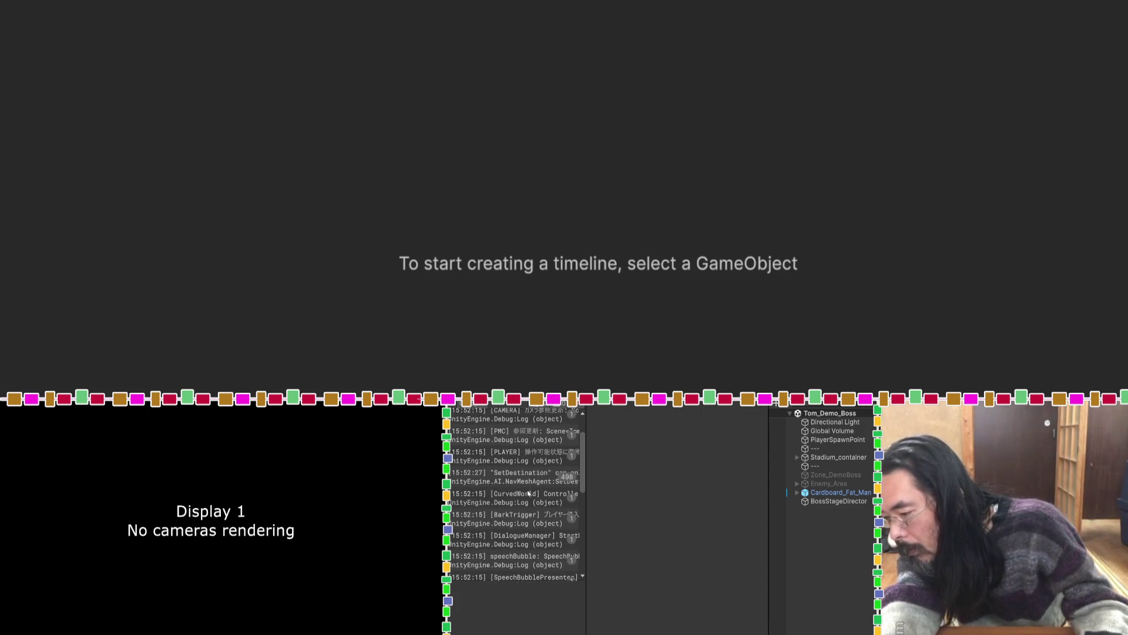
pyautogui.click(528, 481)
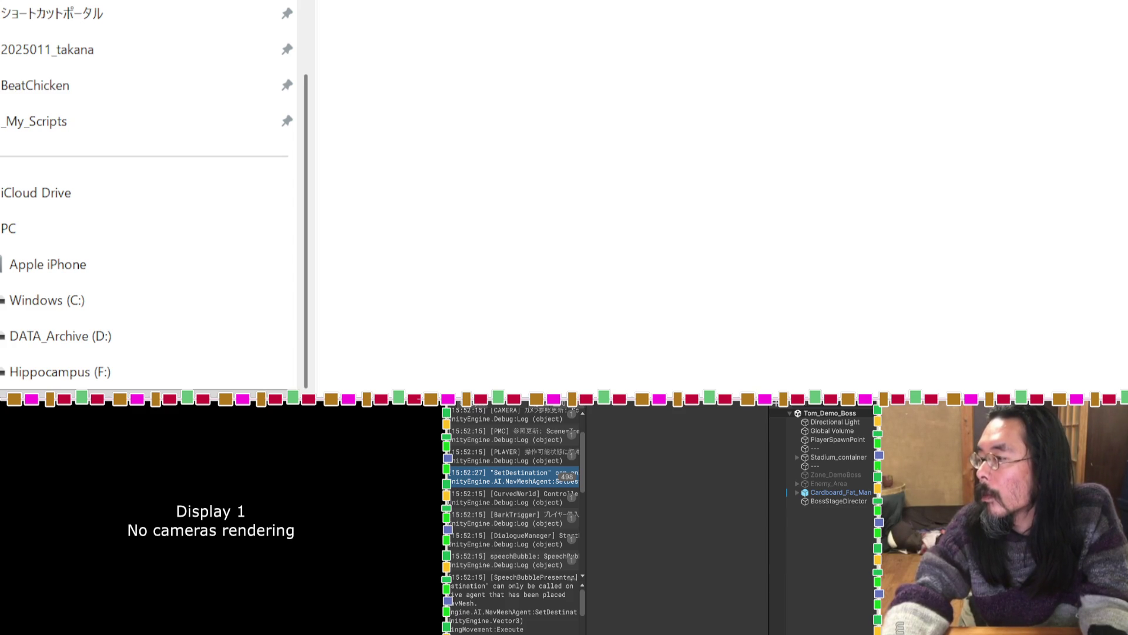
pyautogui.hotkey('alt', 'Tab')
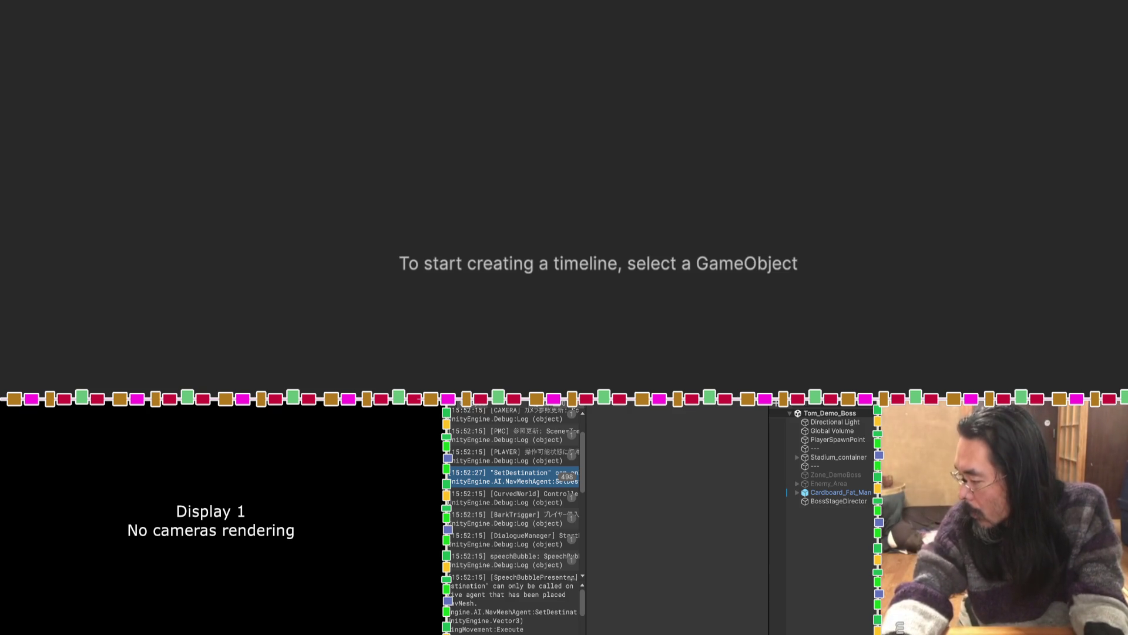
# Review BossStageDirector's components in the Inspector.
pyautogui.click(807, 501)
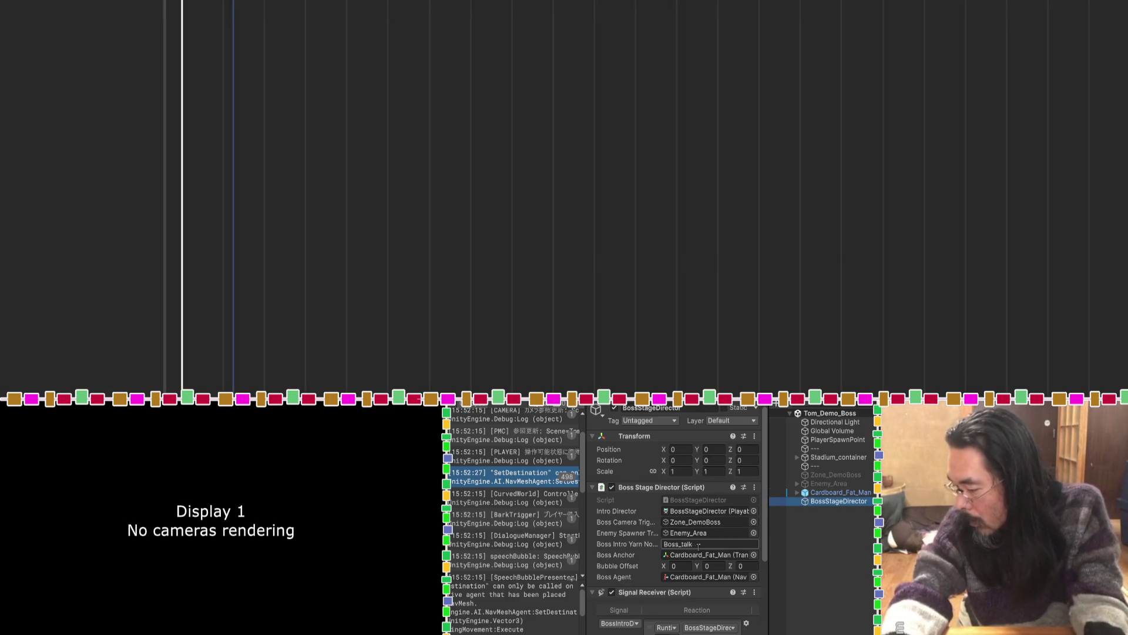
pyautogui.scroll(-2, 695, 550)
pyautogui.press('super')
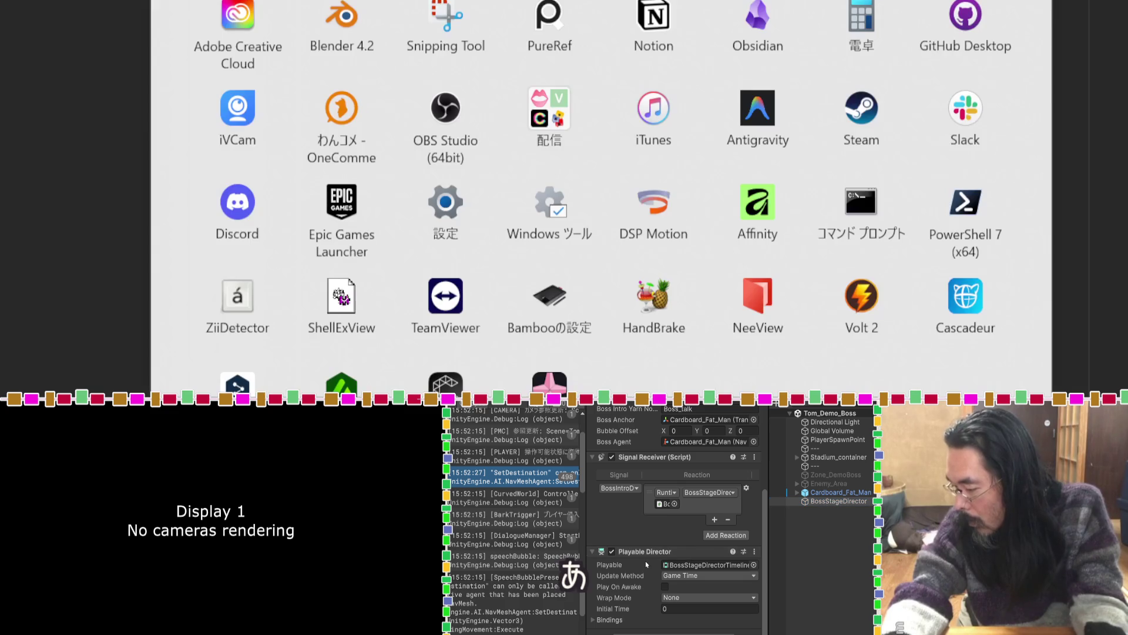
# Inspect Cardboard_Fat_Man's components and capture two screenshots of its boss settings.
pyautogui.click(823, 559)
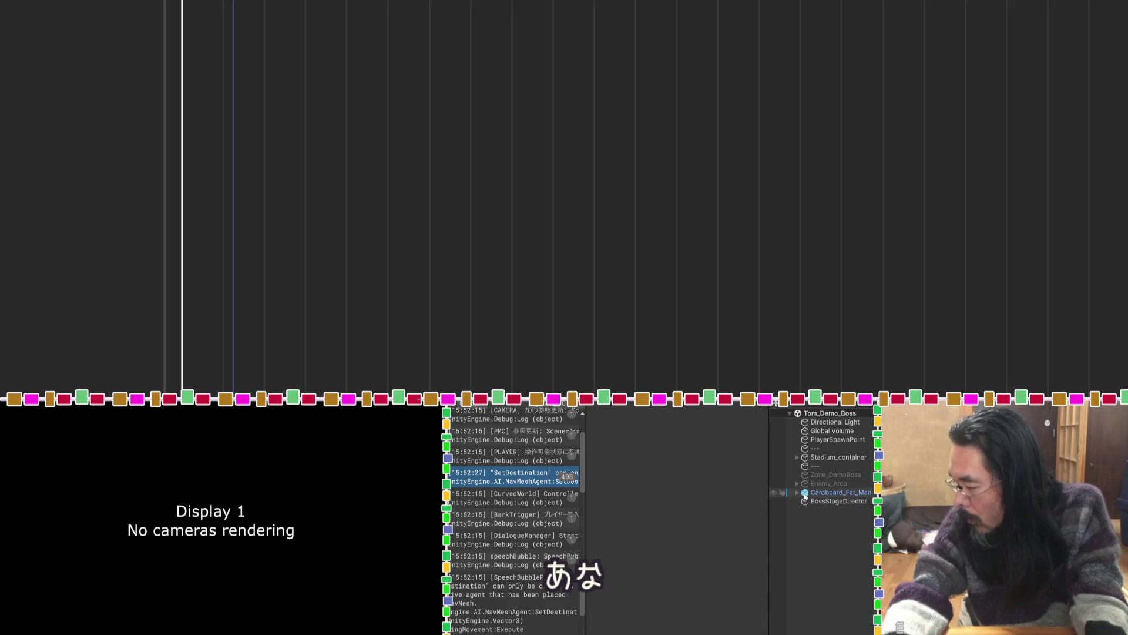
pyautogui.click(839, 493)
pyautogui.scroll(-5, 705, 527)
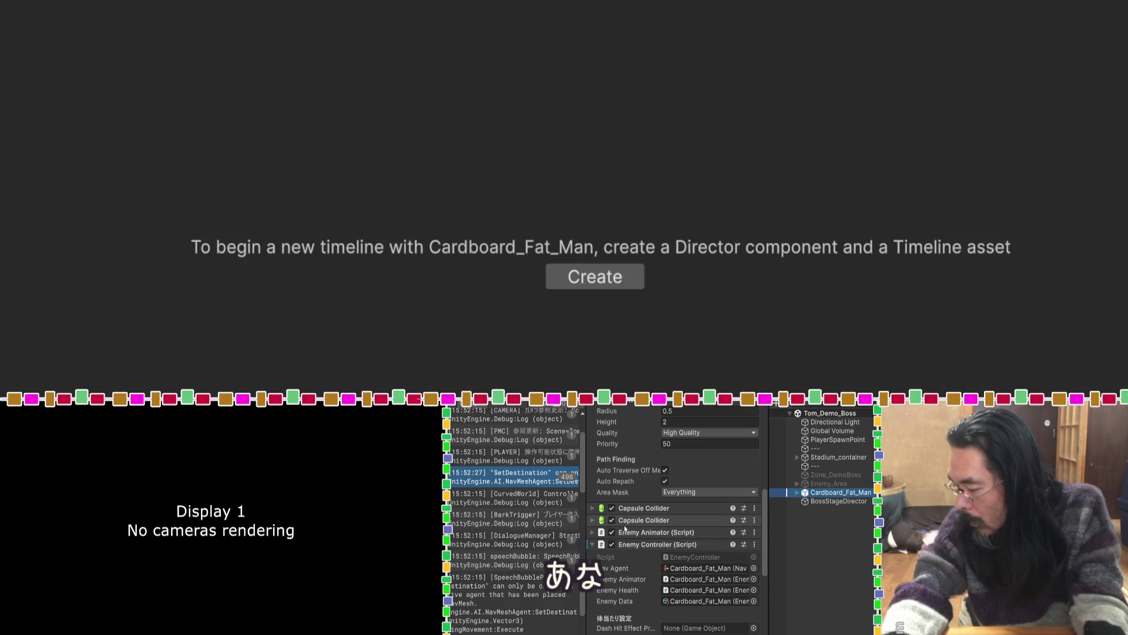
pyautogui.press('Print')
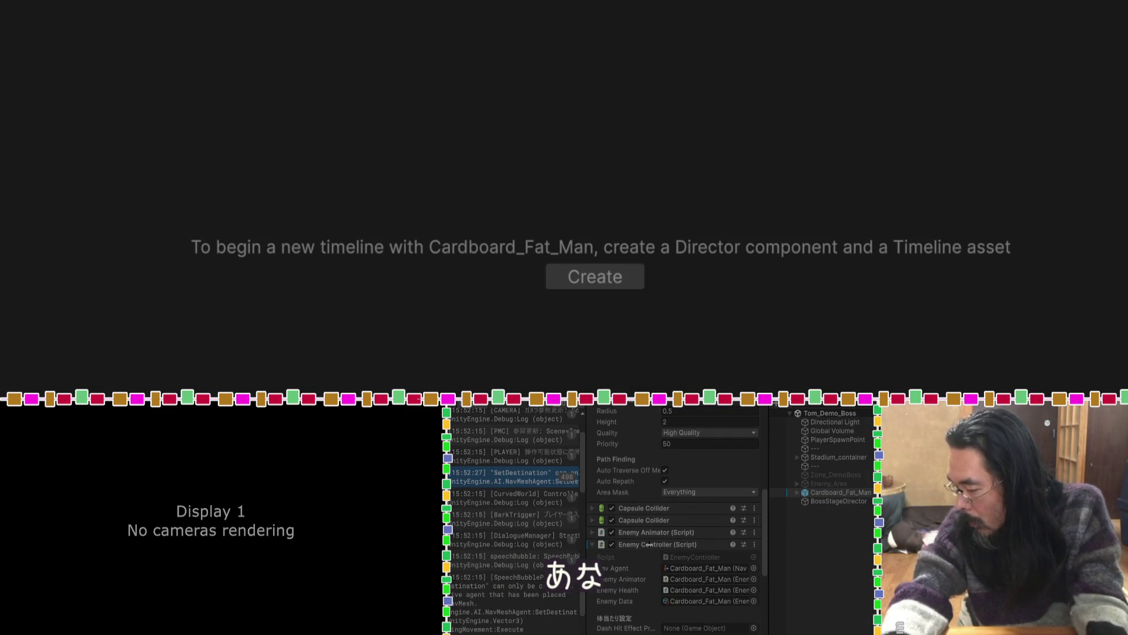
pyautogui.press('Escape')
pyautogui.scroll(-5, 644, 544)
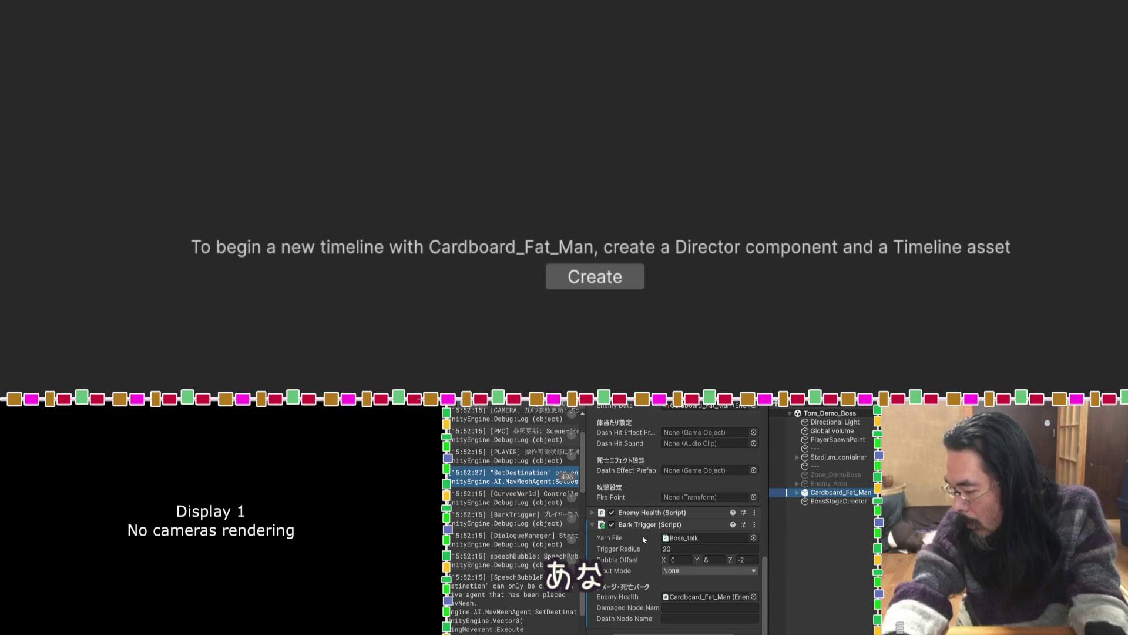
pyautogui.press('Print')
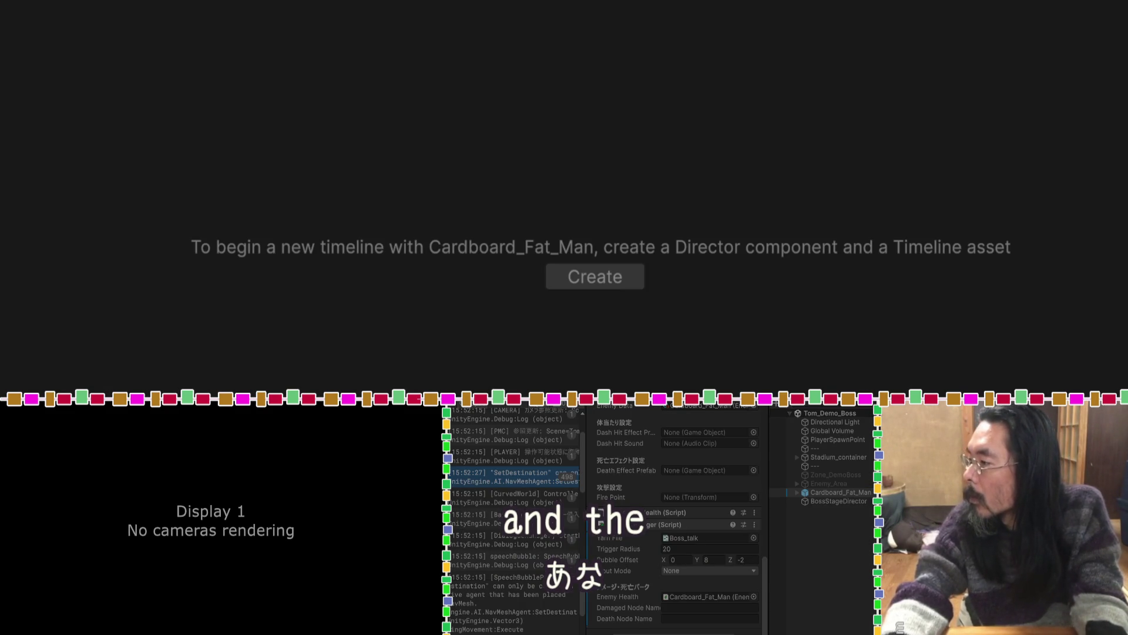
pyautogui.press('Escape')
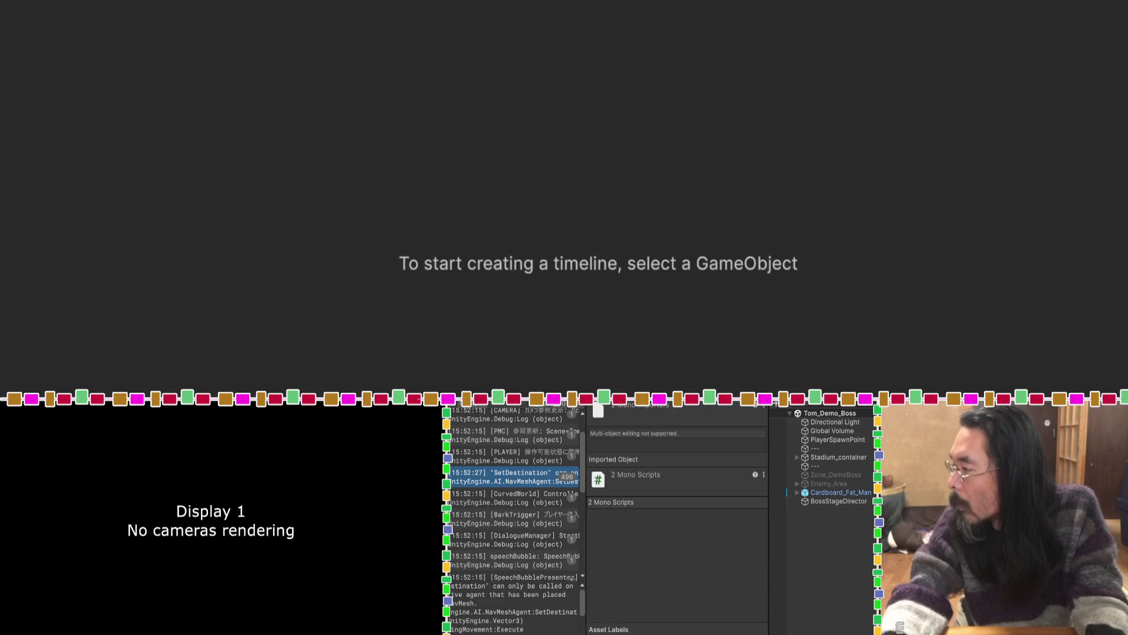
# Attach BarkTrigger.cs and BarkTriggerEditor.cs from File Explorer to the Claude chat and preview the code.
pyautogui.click(621, 246)
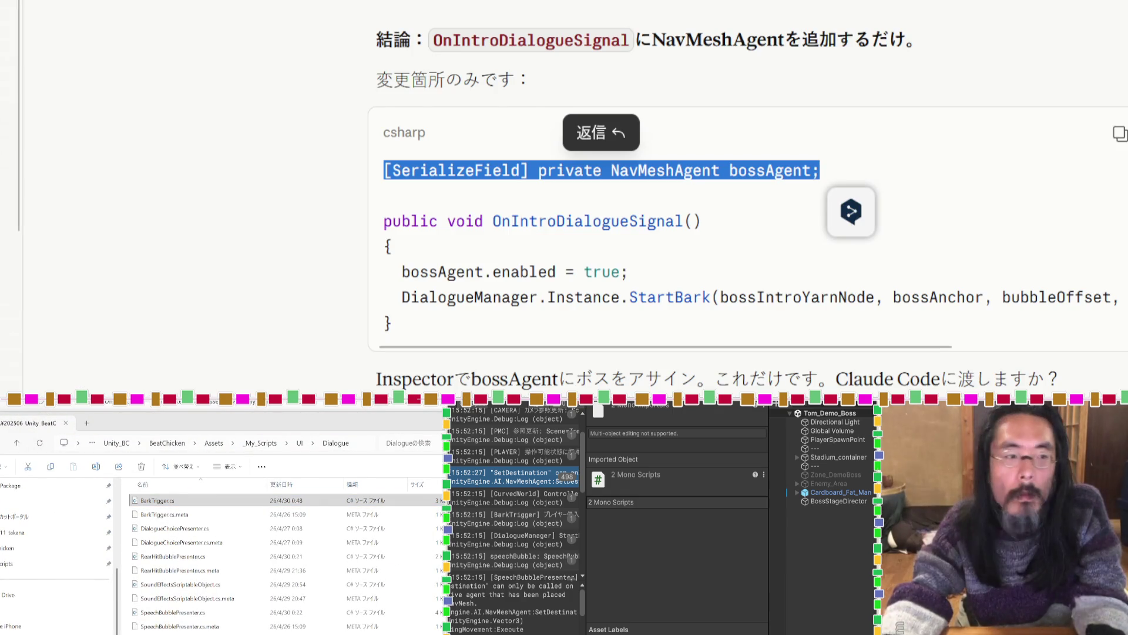
pyautogui.moveTo(175, 503); pyautogui.dragTo(599, 241)
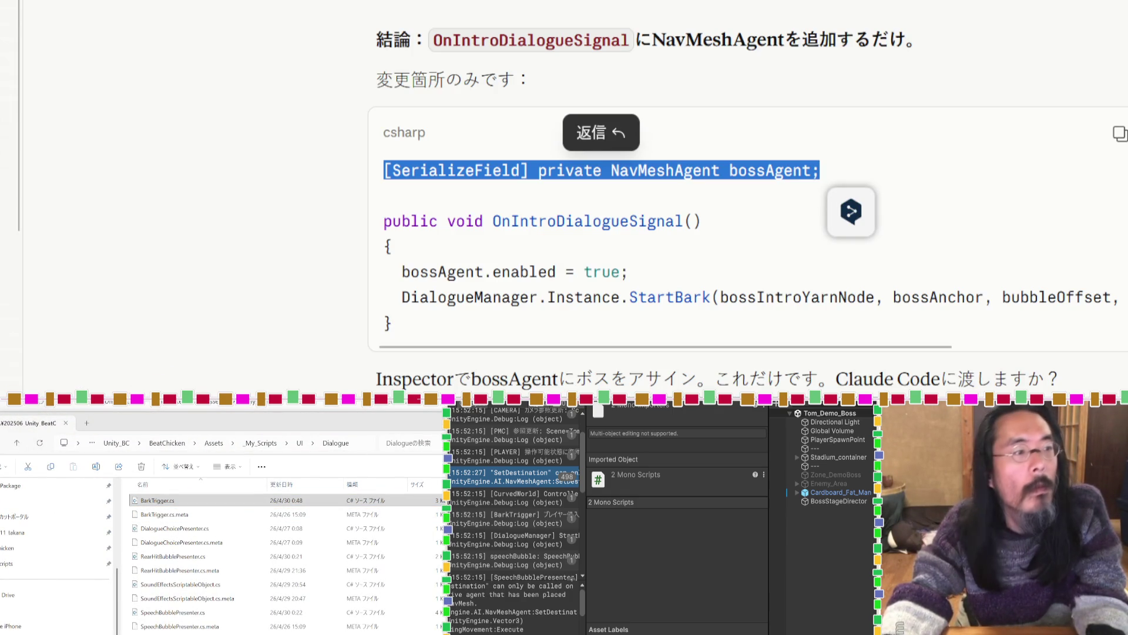
pyautogui.moveTo(173, 461); pyautogui.dragTo(295, 234)
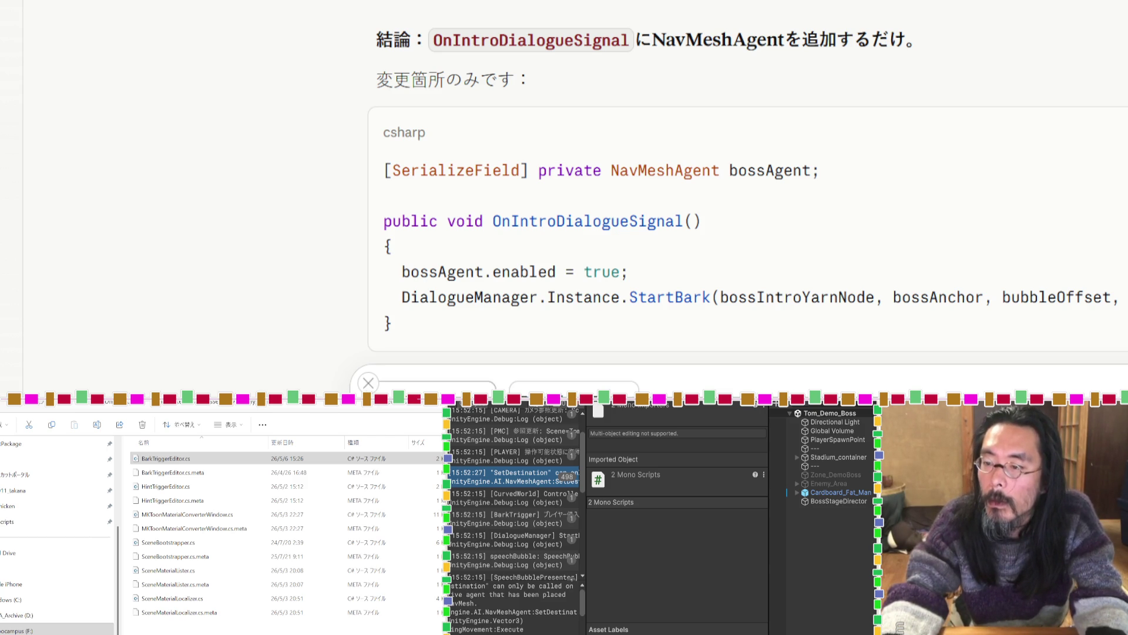
pyautogui.click(423, 382)
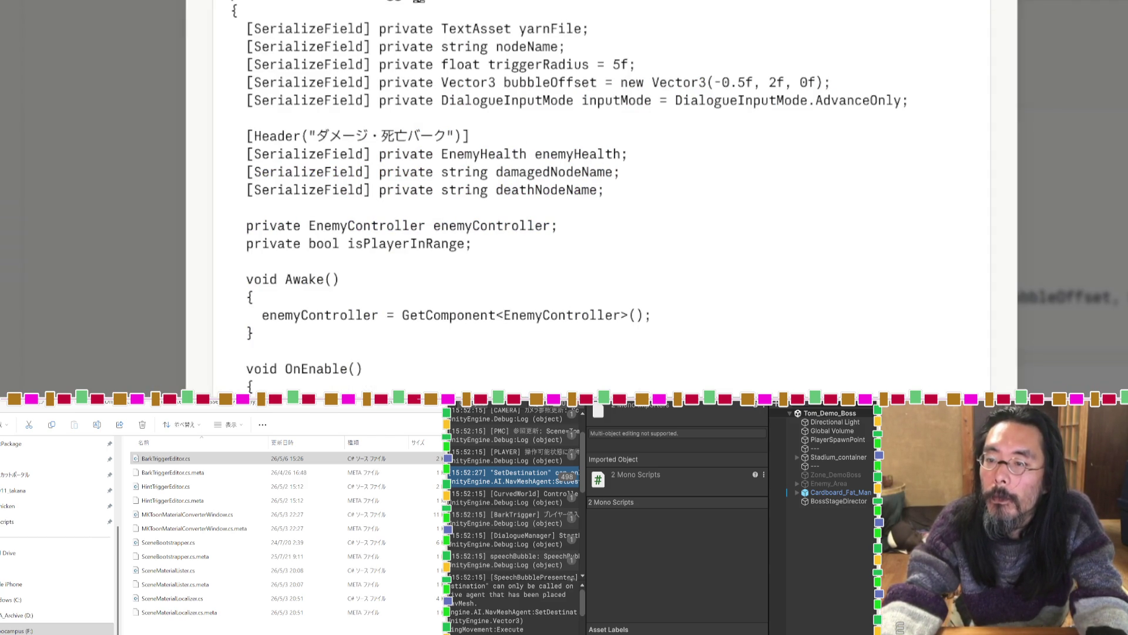
# Close the code preview and send the message with the attached scripts.
pyautogui.click(1103, 100)
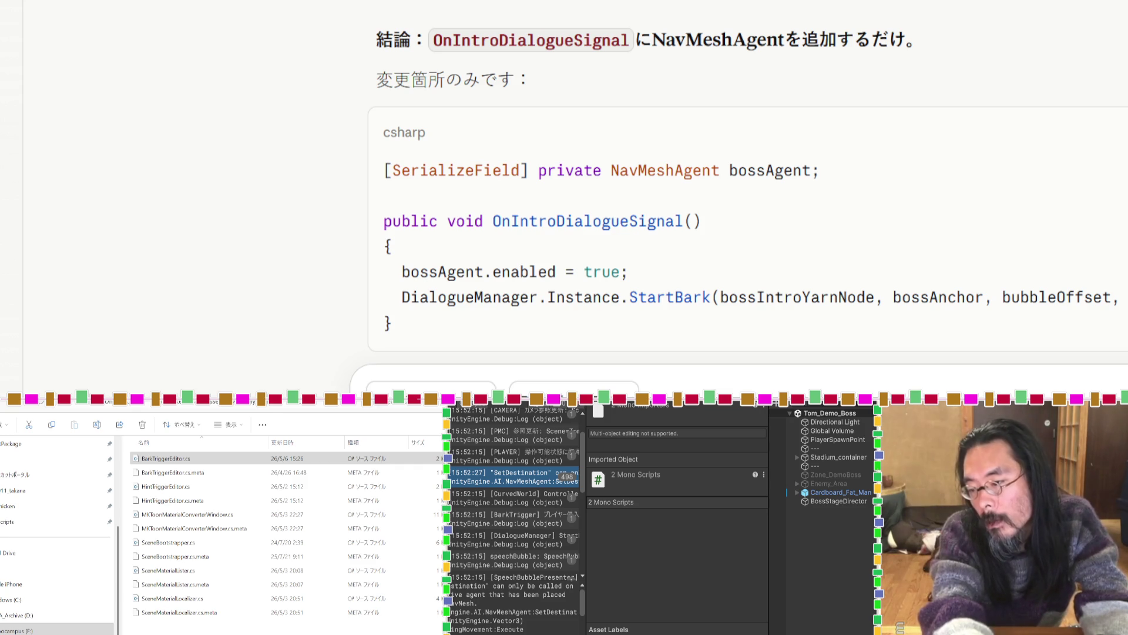
pyautogui.press('Return')
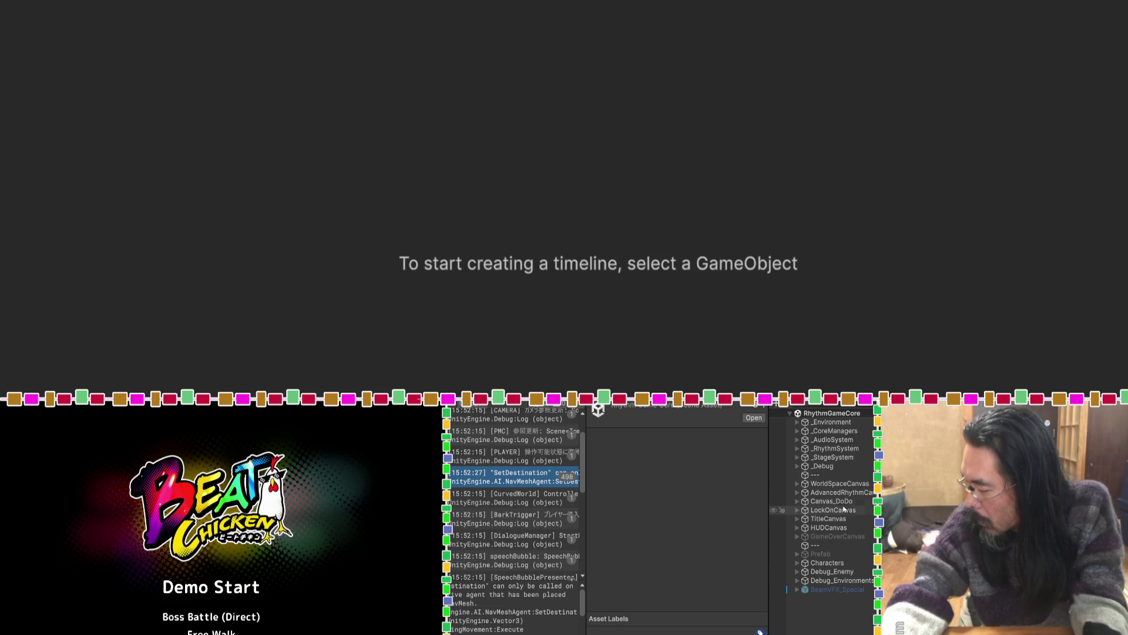
# Expand _StageSystem and select its SpeechBubble, a 1920 by 1080 World Space canvas.
pyautogui.click(797, 458)
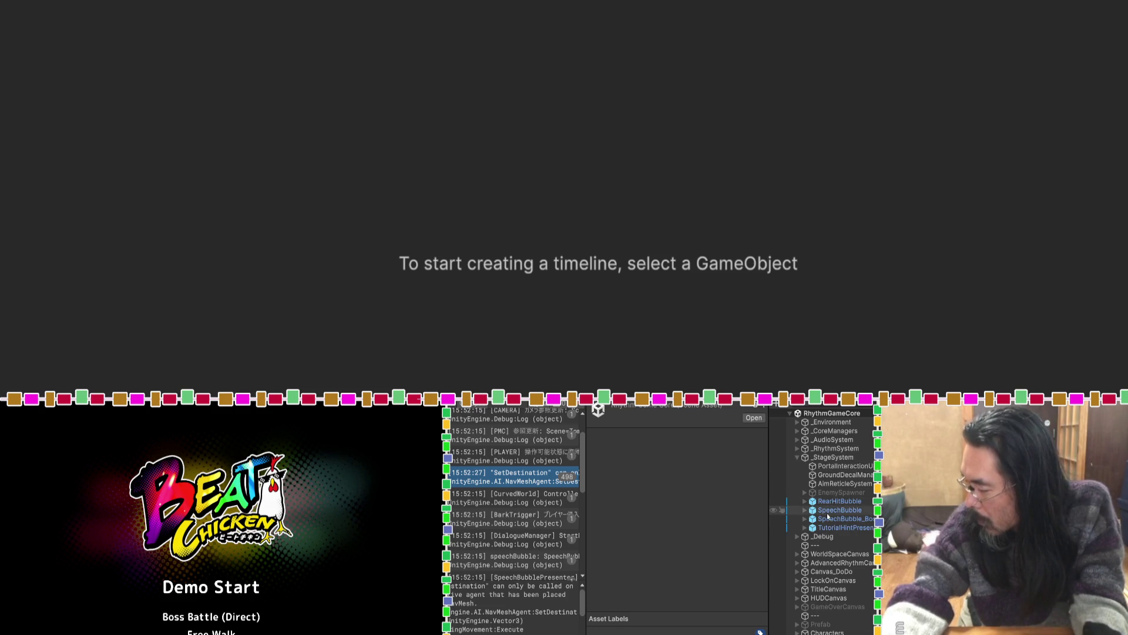
pyautogui.click(835, 509)
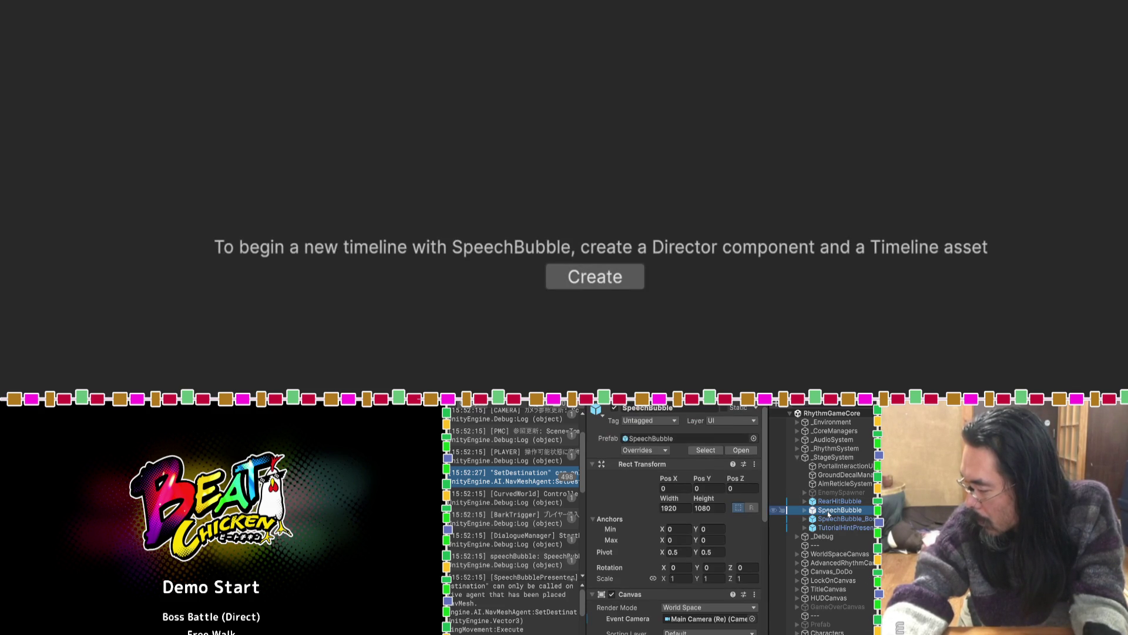
# Select BubbleImage under SpeechBubble > BubbleContents and open its Fukidashi_0 source sprite.
pyautogui.scroll(-10, 731, 541)
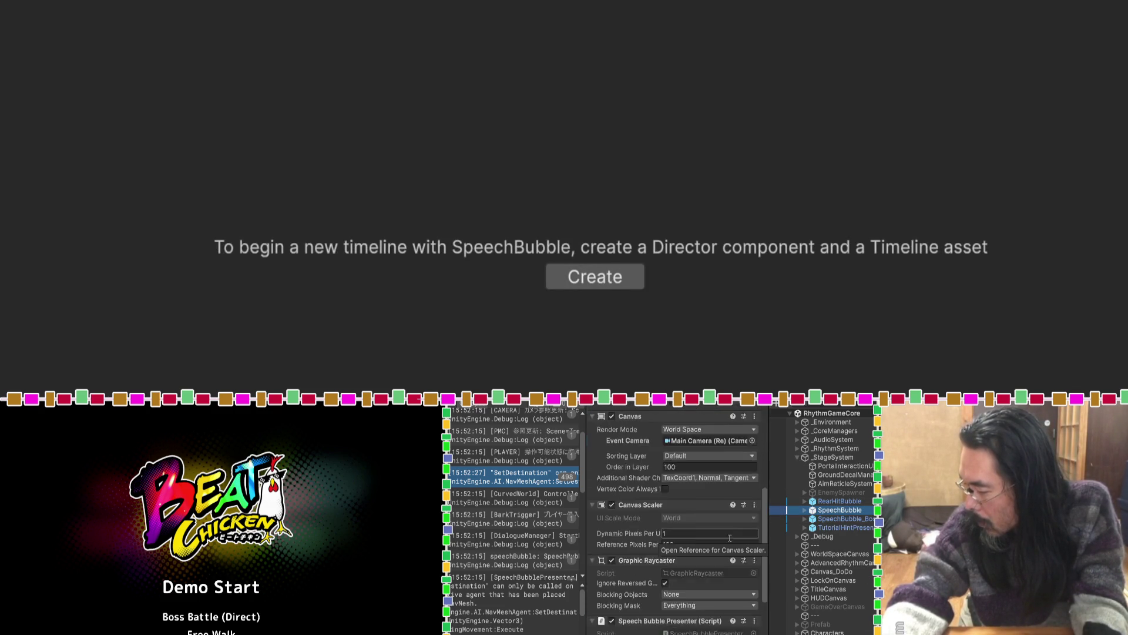
pyautogui.click(695, 564)
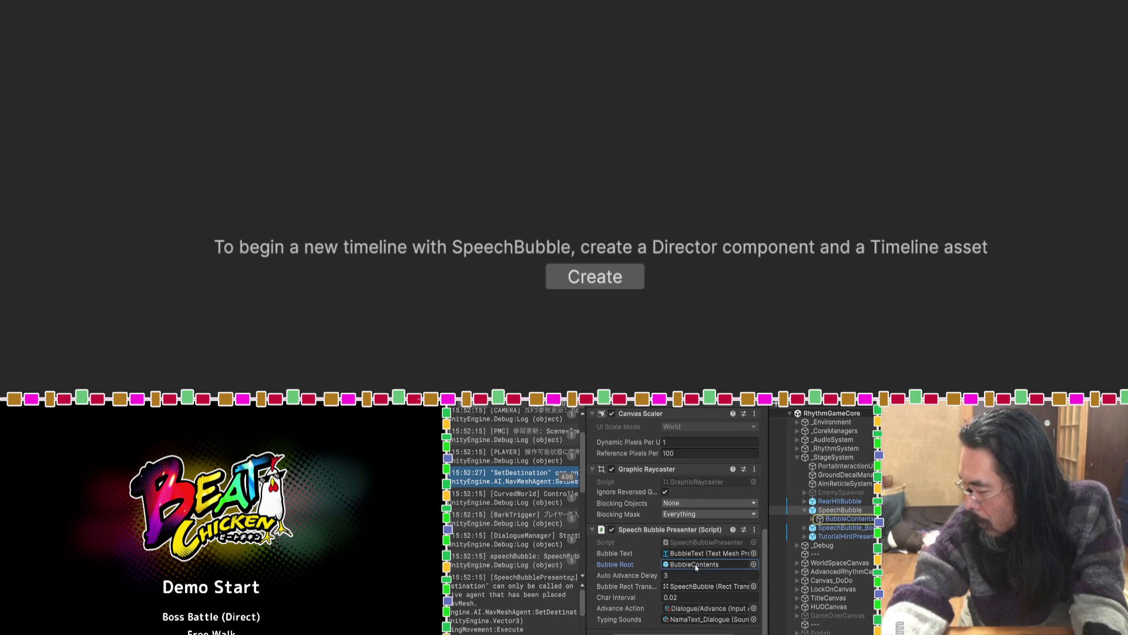
pyautogui.click(813, 519)
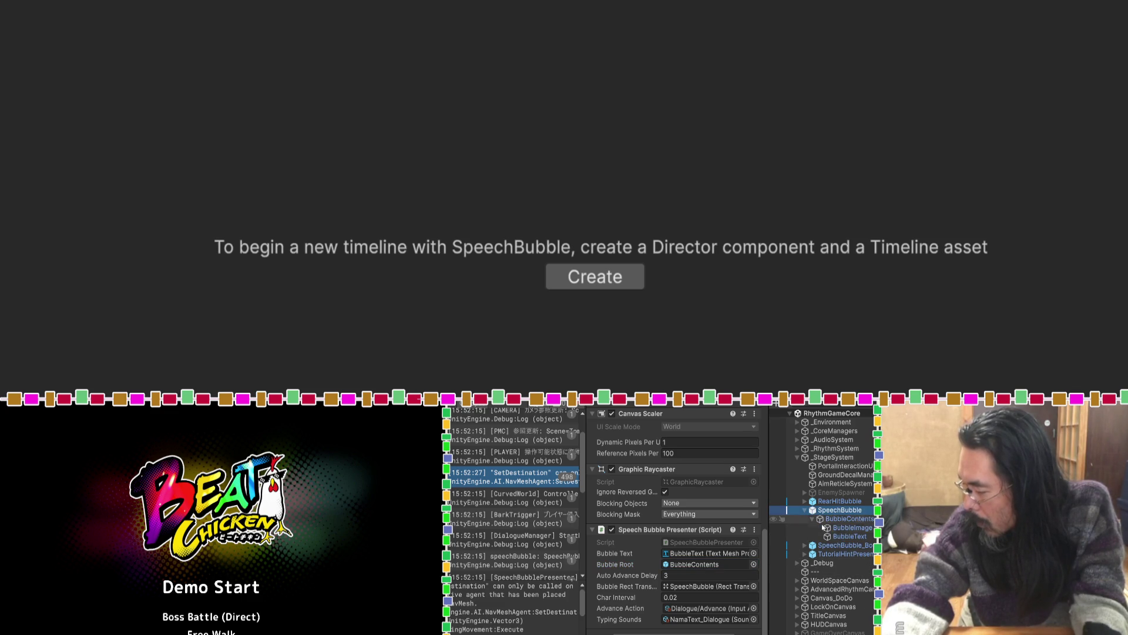
pyautogui.click(825, 528)
pyautogui.click(705, 471)
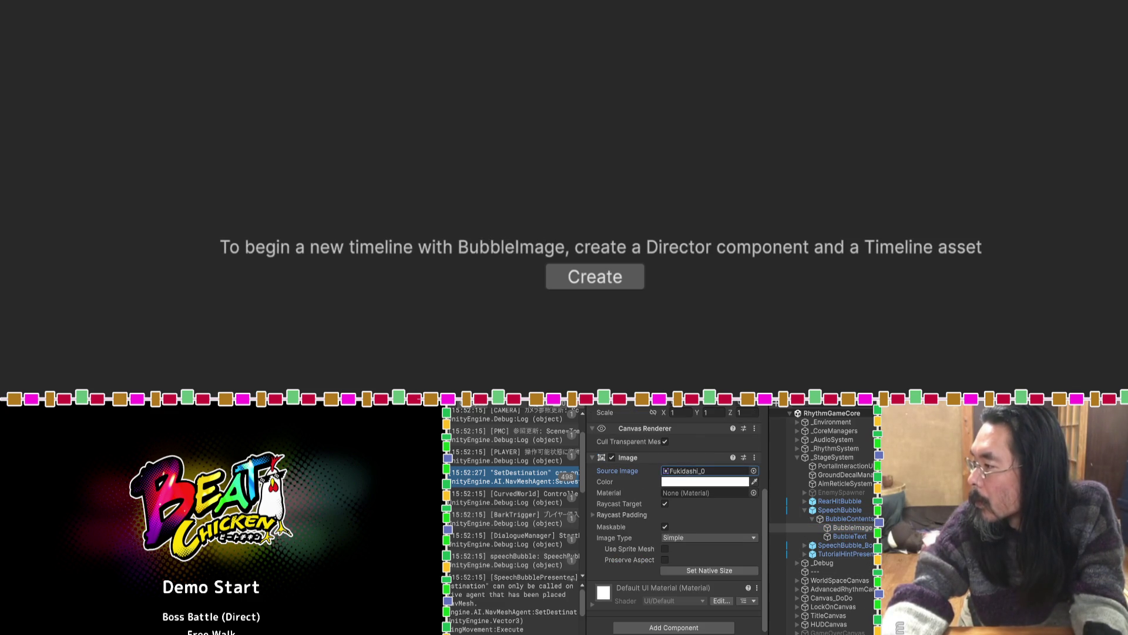
pyautogui.doubleClick(705, 470)
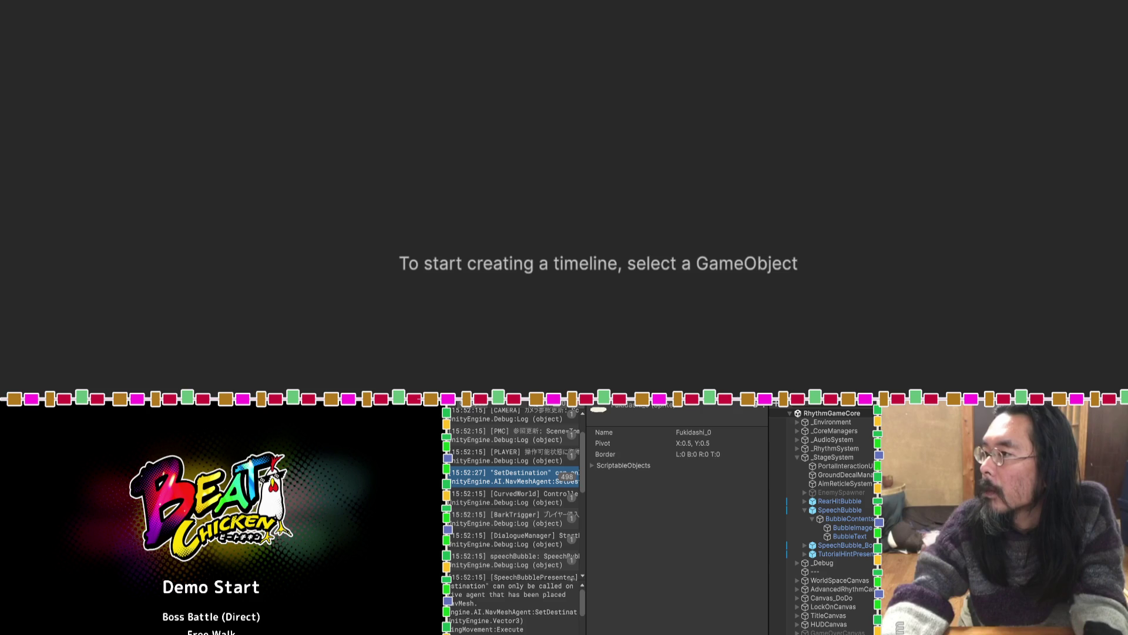
# Recheck BubbleImage's Image settings, sized 732 by 223, before moving to the Claude Code prompt.
pyautogui.hotkey('alt', 'Tab')
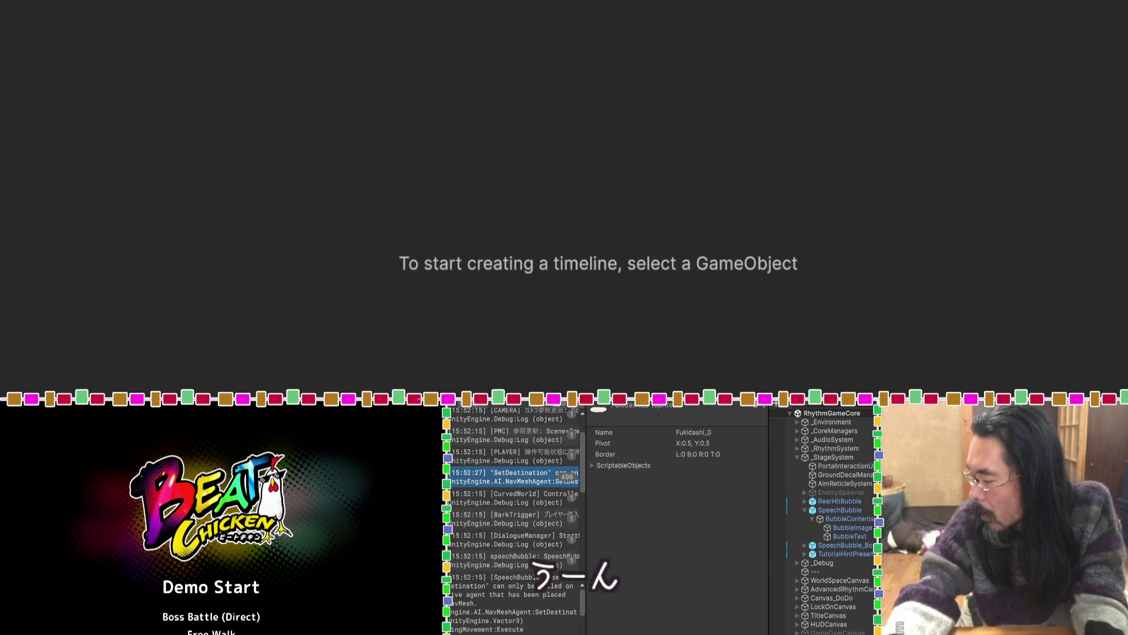
pyautogui.click(852, 528)
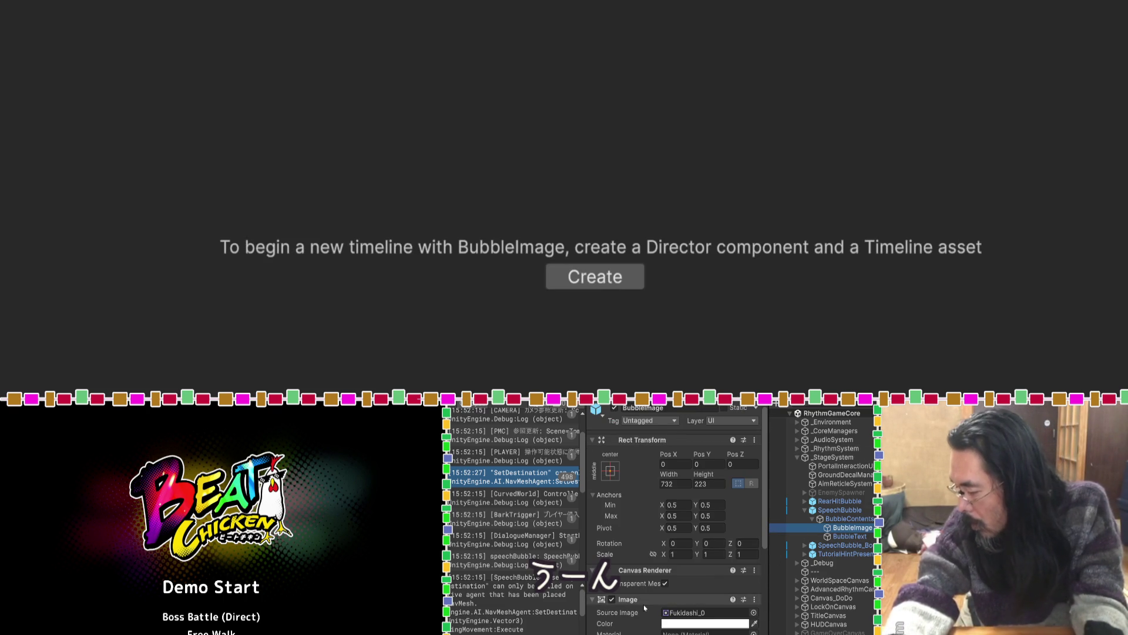
pyautogui.scroll(-1, 638, 615)
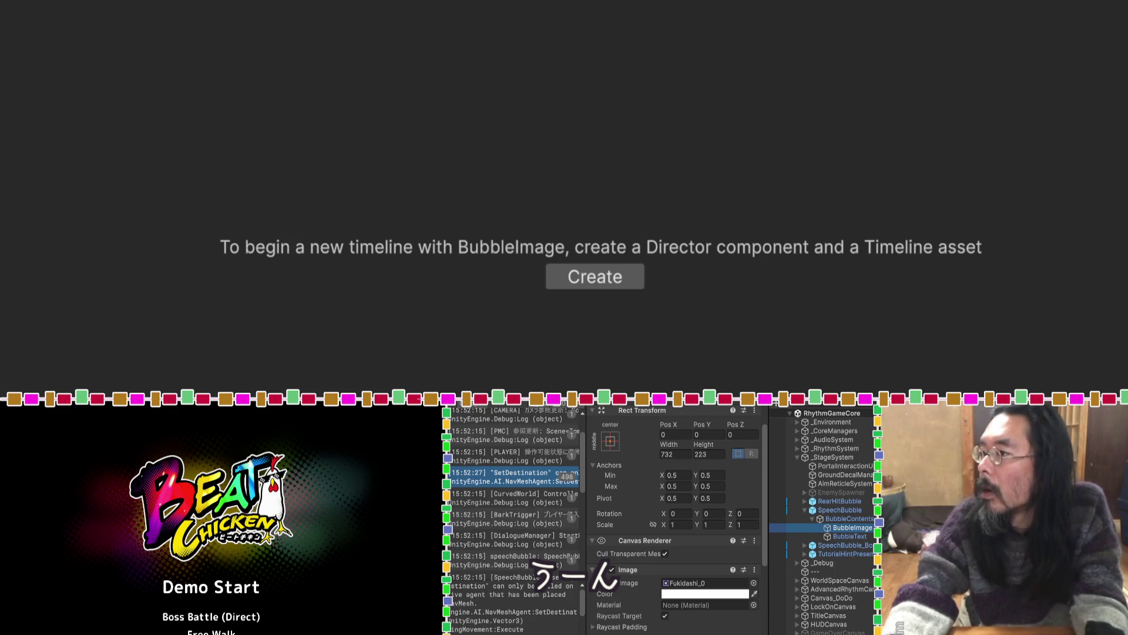
pyautogui.hotkey('alt', 'Tab')
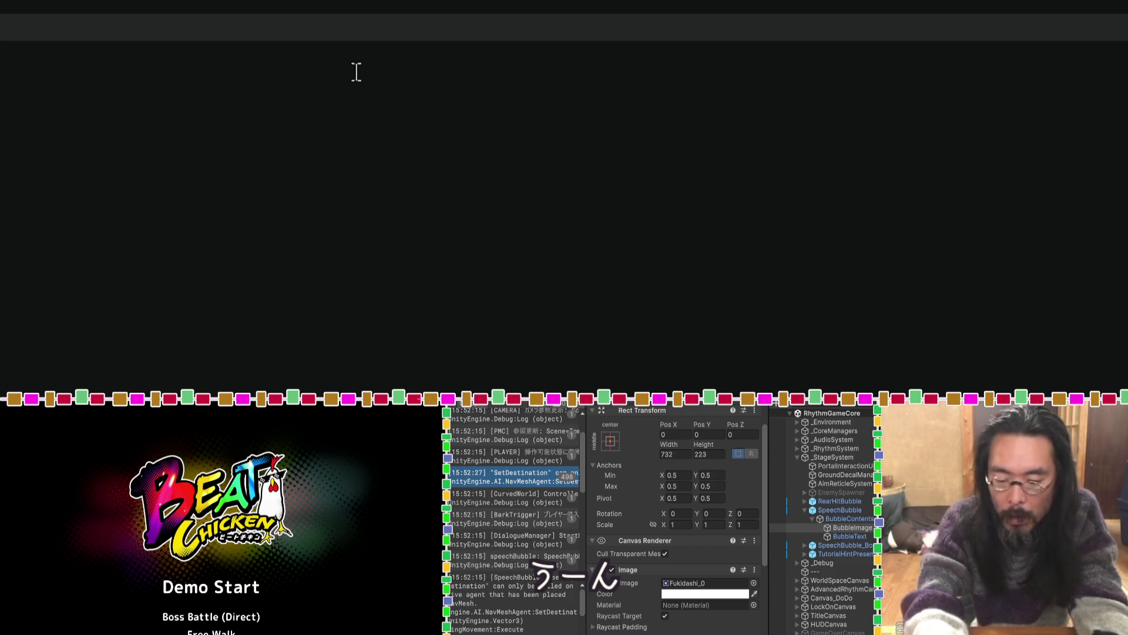
# Note the default sprite Fukidashi_0 and inspect SpeechBubble_Boss's BubbleImage.
pyautogui.write('0')
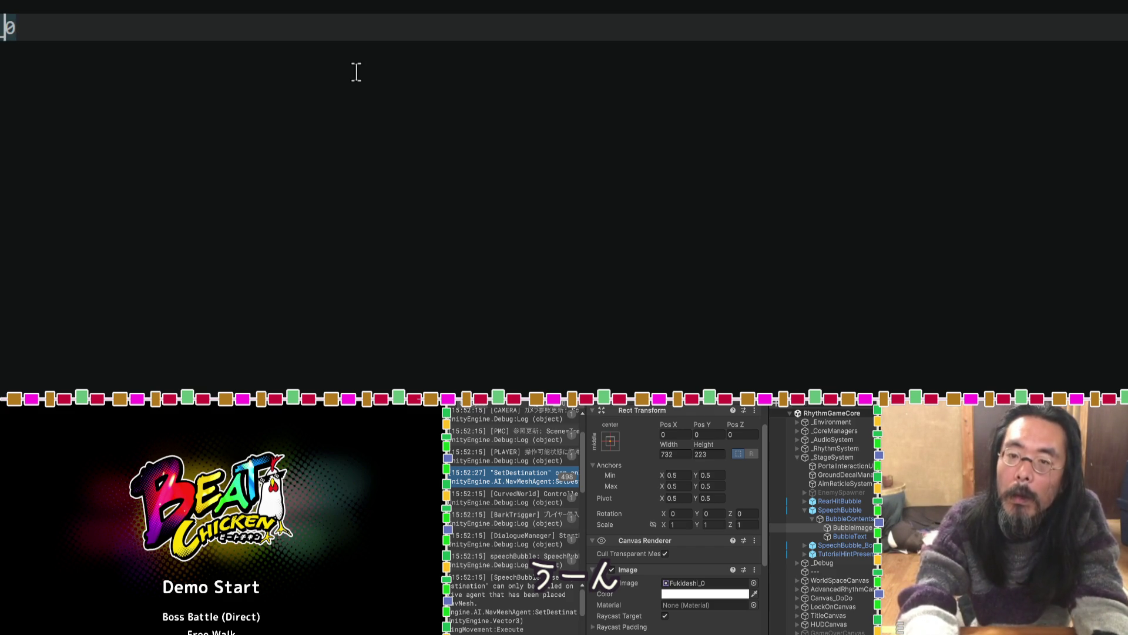
pyautogui.write('dashi')
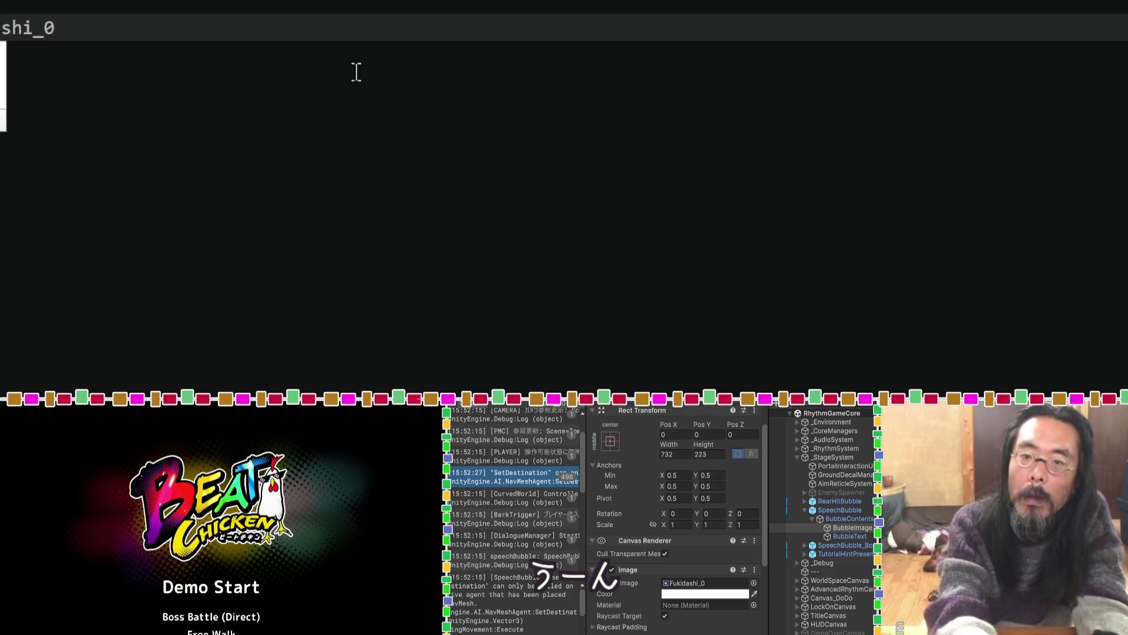
pyautogui.press('Return')
pyautogui.press('Return')
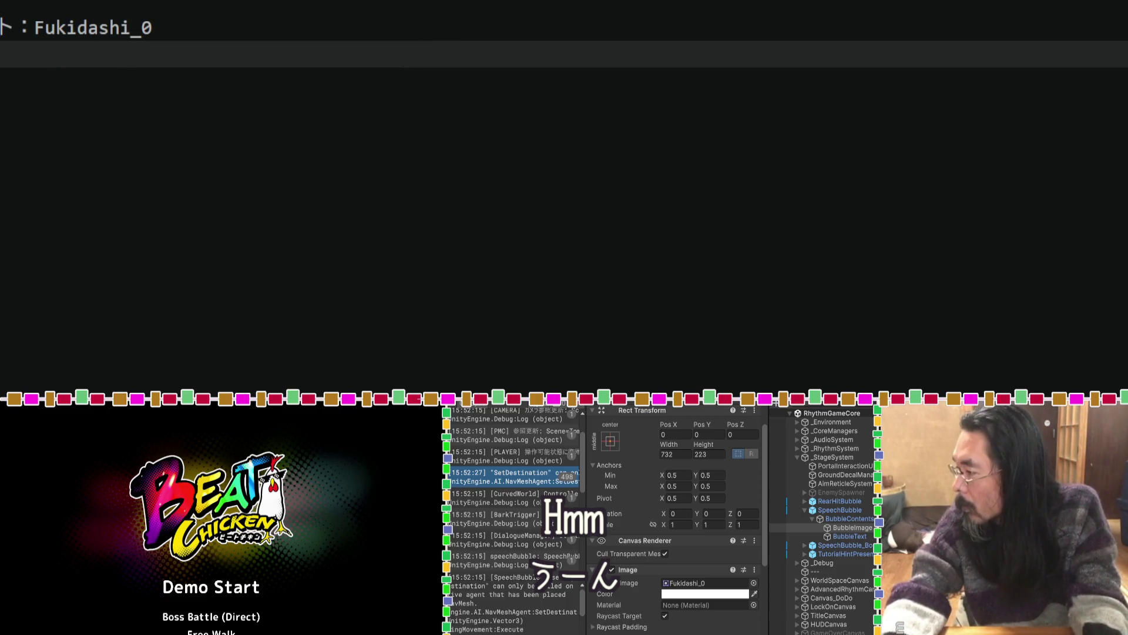
pyautogui.click(829, 546)
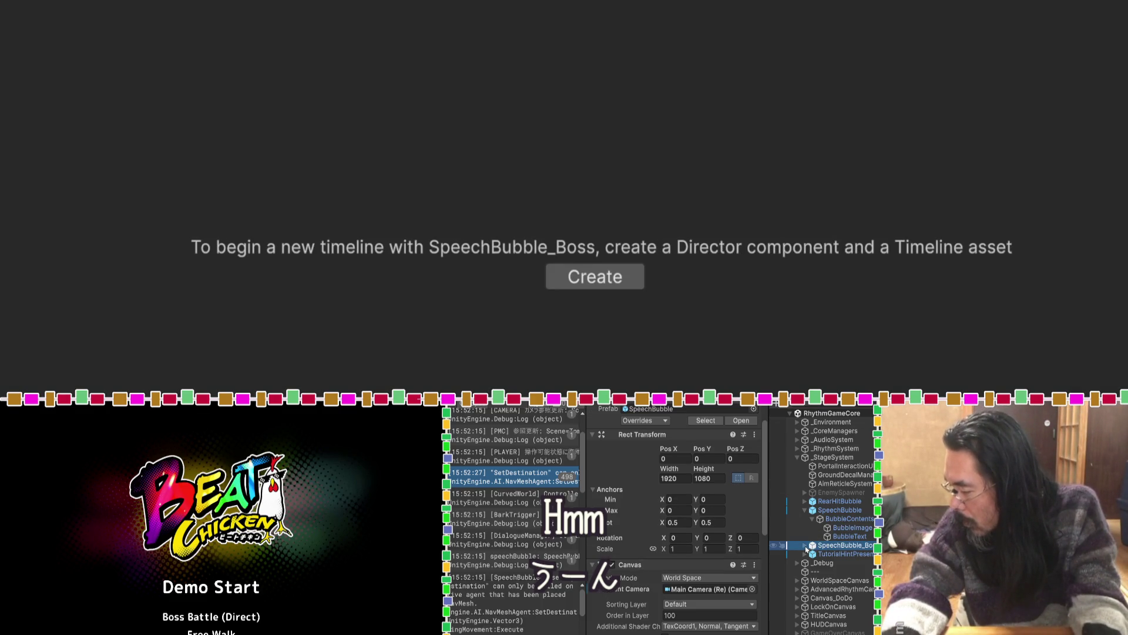
pyautogui.click(805, 546)
pyautogui.click(813, 553)
pyautogui.click(846, 563)
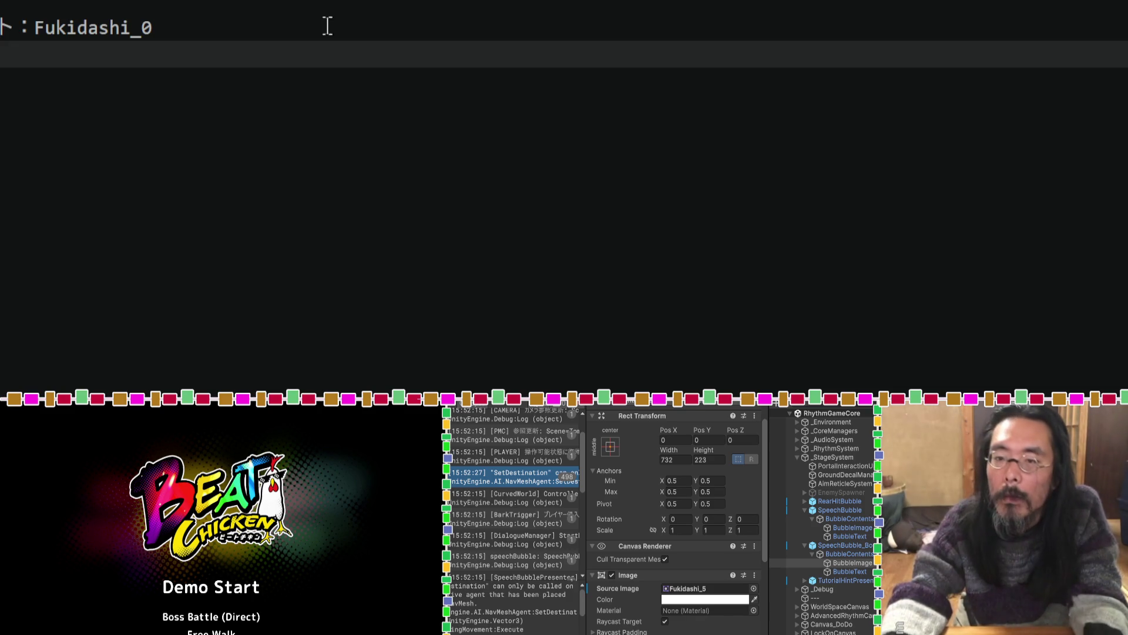
# Duplicate the note line and change it to the boss sprite Fukidashi_5.
pyautogui.moveTo(189, 25); pyautogui.dragTo(36, 27)
pyautogui.click(25, 53)
pyautogui.hotkey('ctrl', 'v')
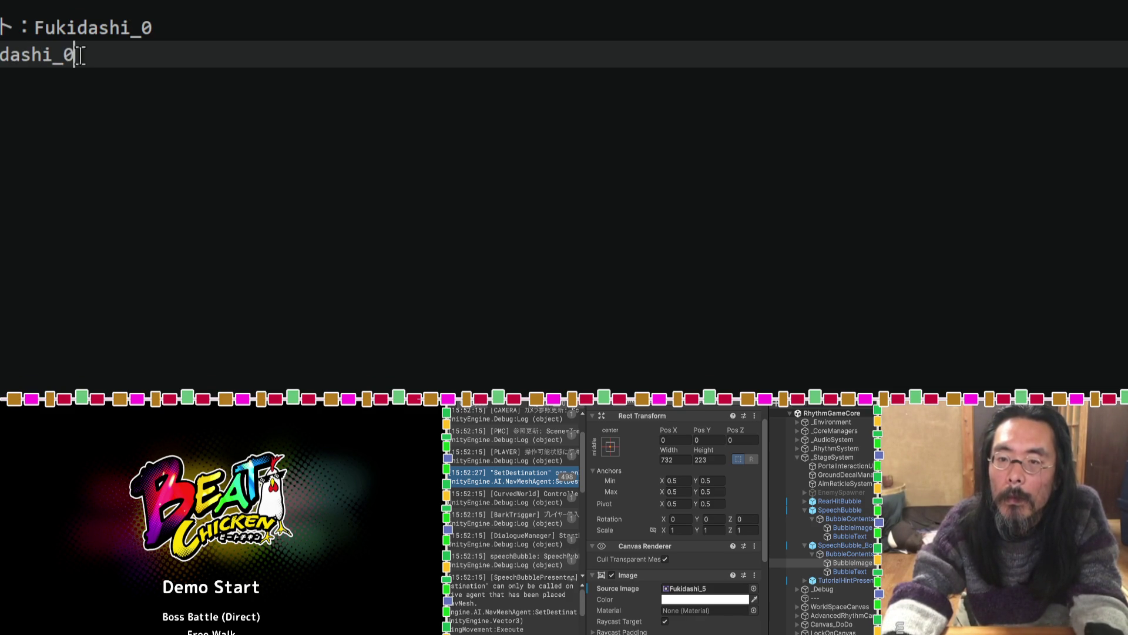
pyautogui.hotkey('shift', 'Left')
pyautogui.write('5')
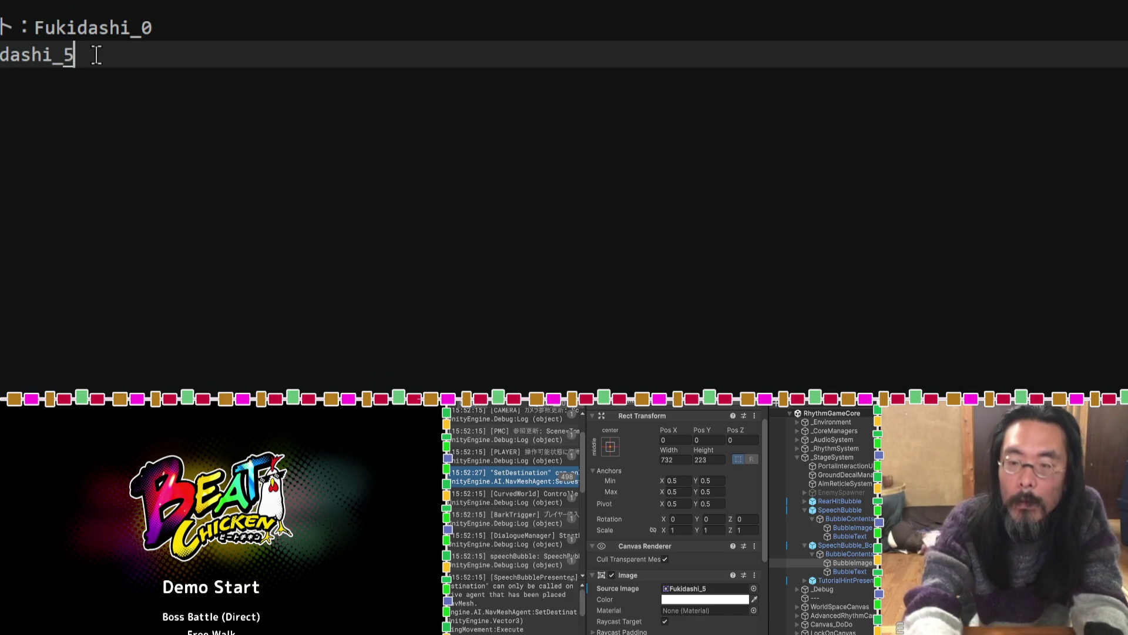
pyautogui.press('Return')
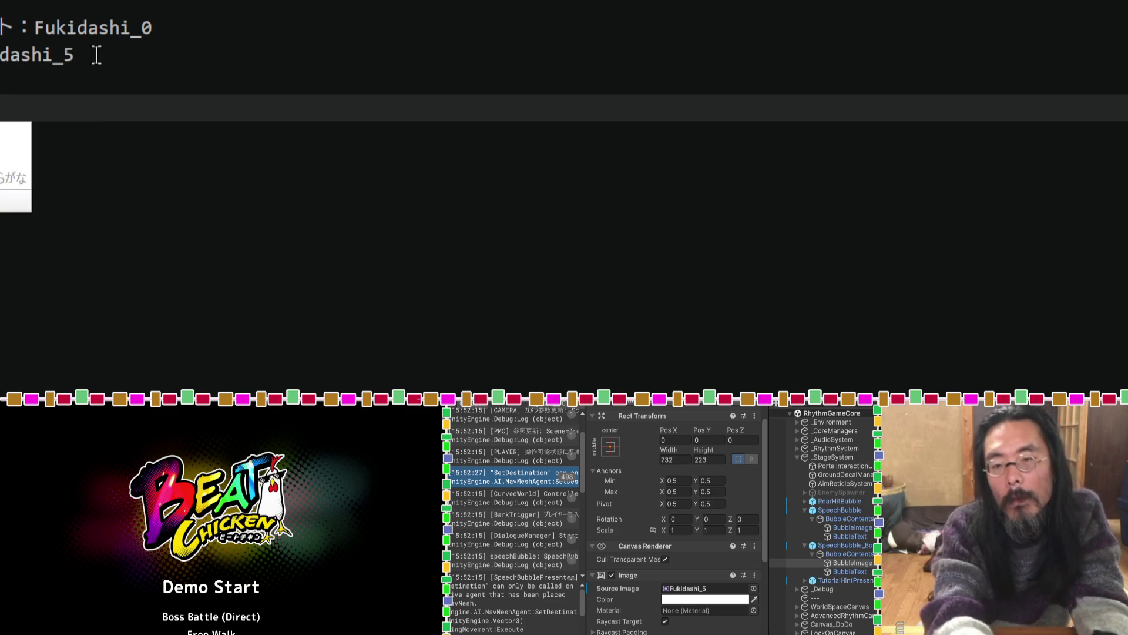
# Add a Japanese note line saying the texture is atlas-sliced.
pyautogui.write('しゆ')
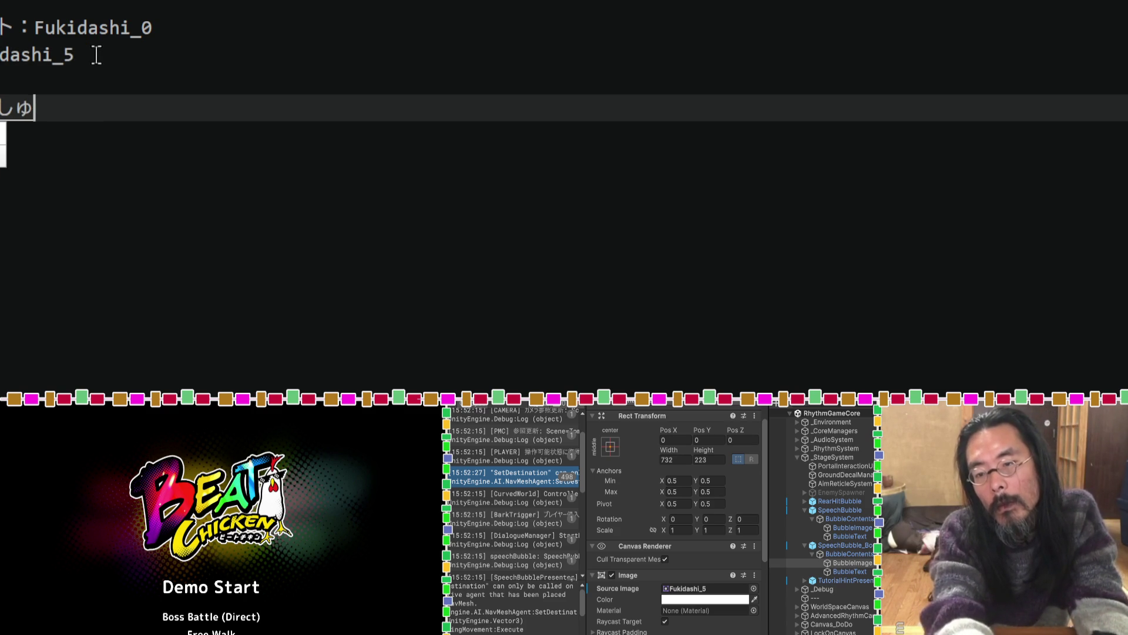
pyautogui.press('BackSpace')
pyautogui.press('BackSpace')
pyautogui.write('チャを')
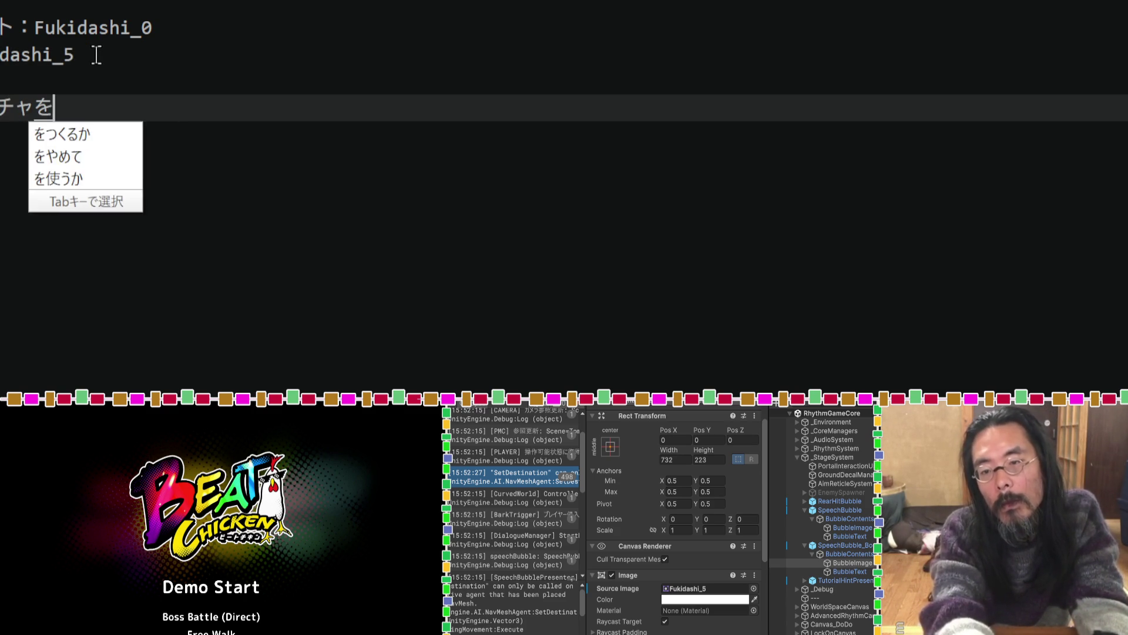
pyautogui.write('あとらす')
pyautogui.press('Tab')
pyautogui.write('できって')
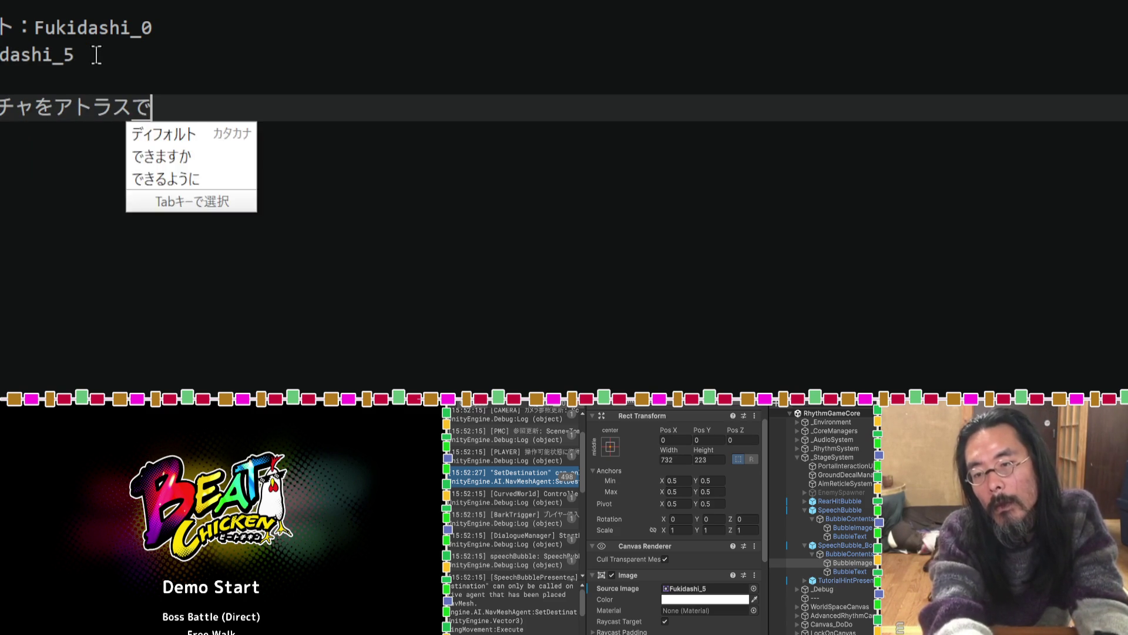
pyautogui.press('Tab')
pyautogui.write('います')
pyautogui.press('Return')
# Clear the whole note from the Claude Code prompt.
pyautogui.hotkey('ctrl', 'a')
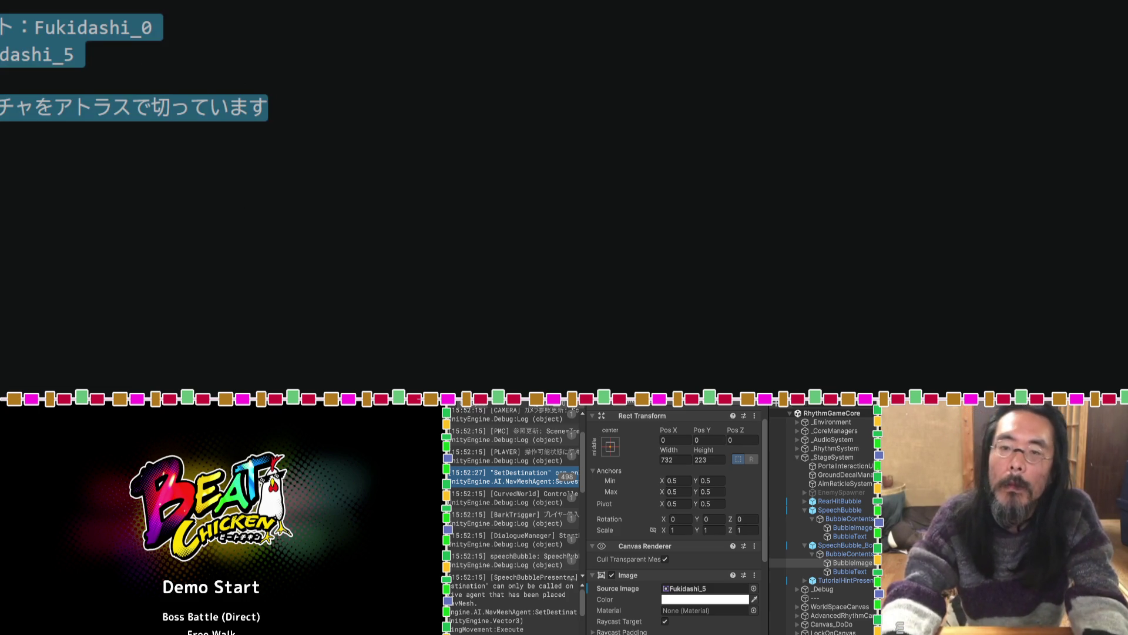
pyautogui.hotkey('ctrl', 'x')
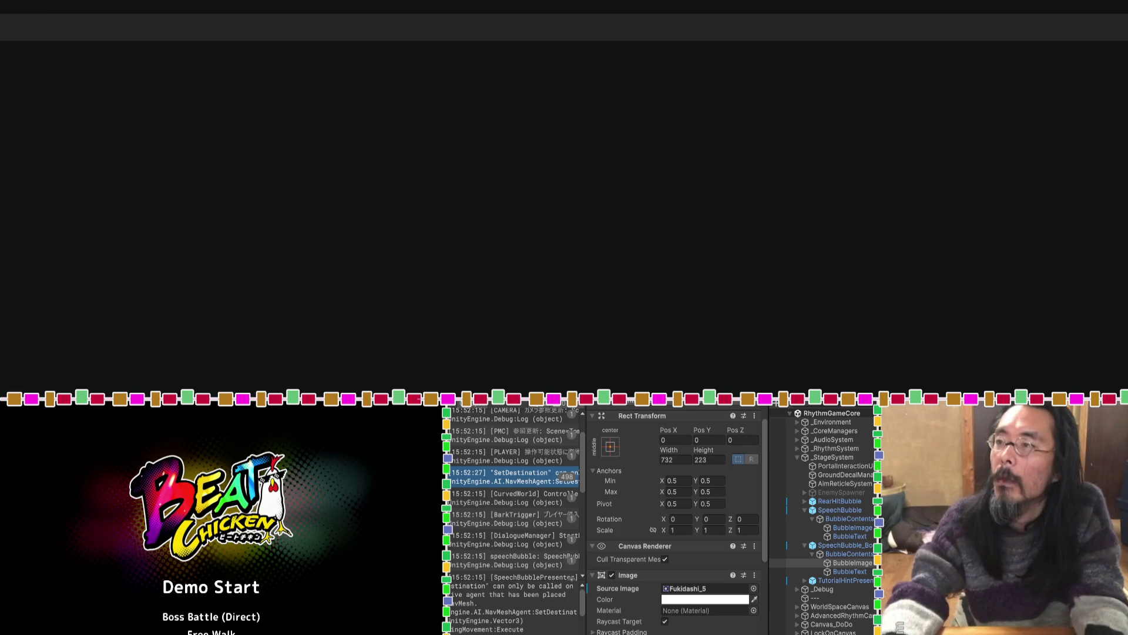
pyautogui.press('super+Tab')
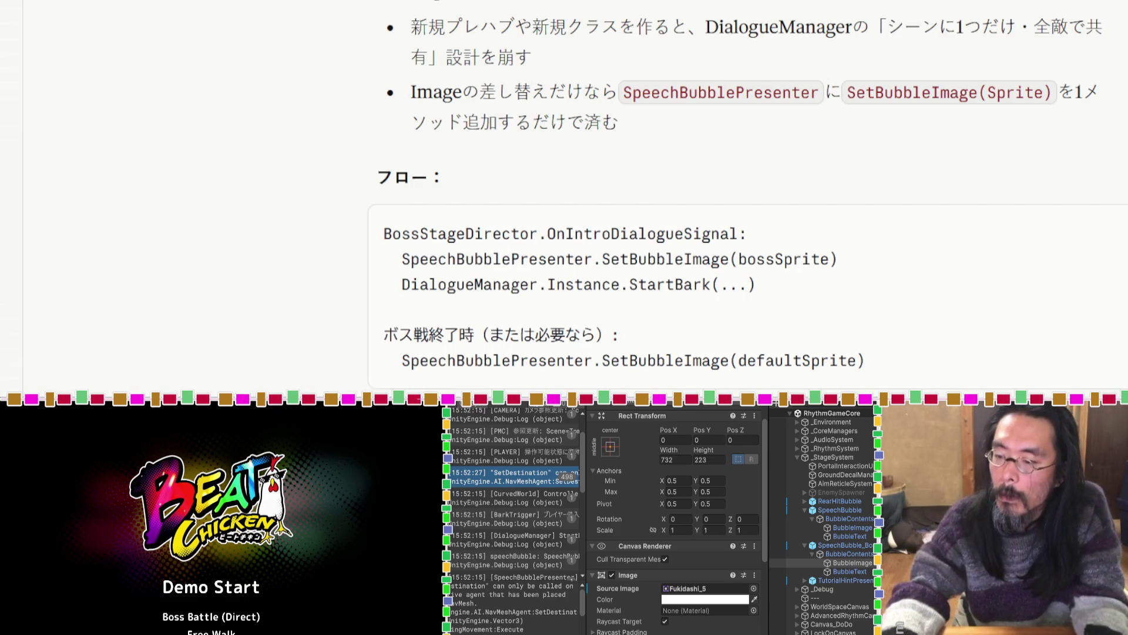
# Refresh the Claude chat to read the per-trigger bubble sprite spec, then return to Unity.
pyautogui.hotkey('ctrl', 'shift', 'o')
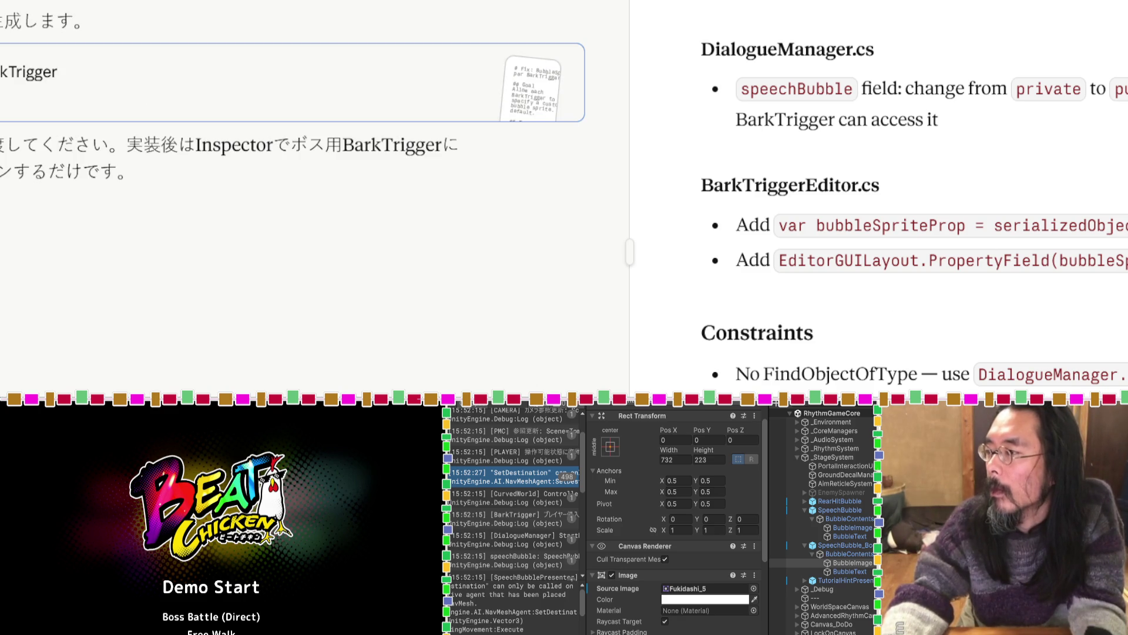
pyautogui.press('super+Tab')
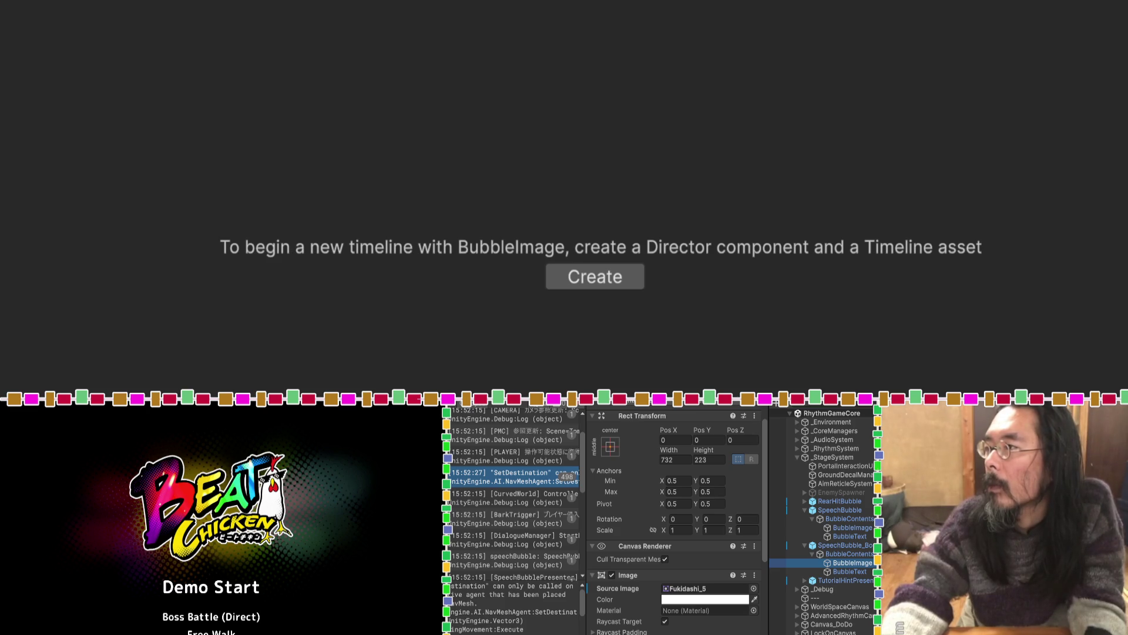
# Close the open boss intro script in Visual Studio Code with Ctrl+W.
pyautogui.press('super+Tab')
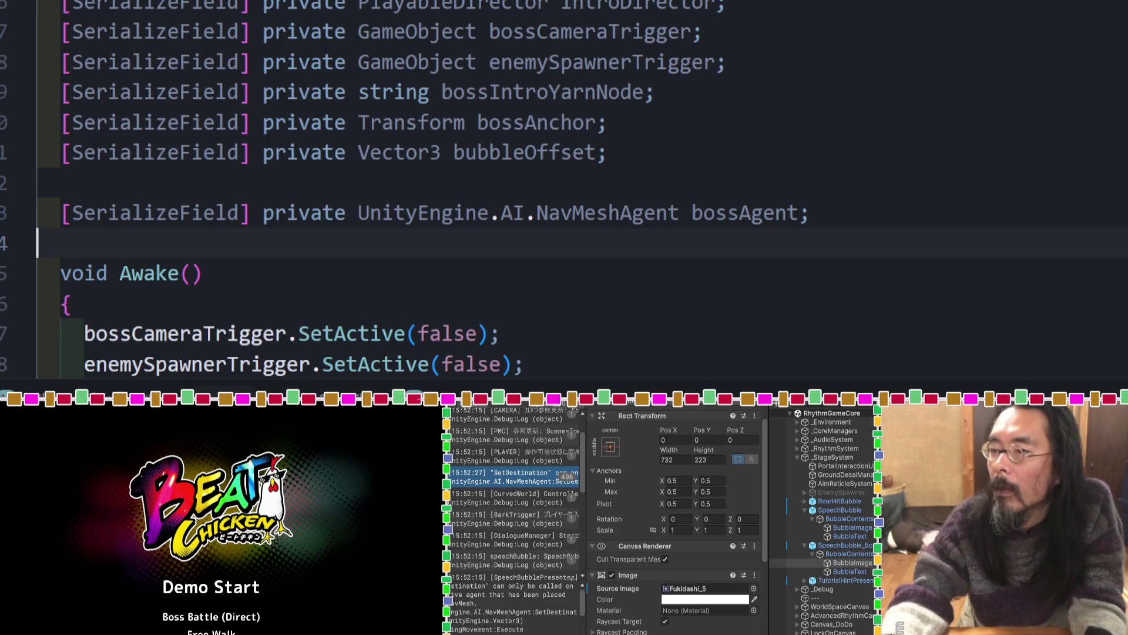
pyautogui.scroll(-1, 412, 177)
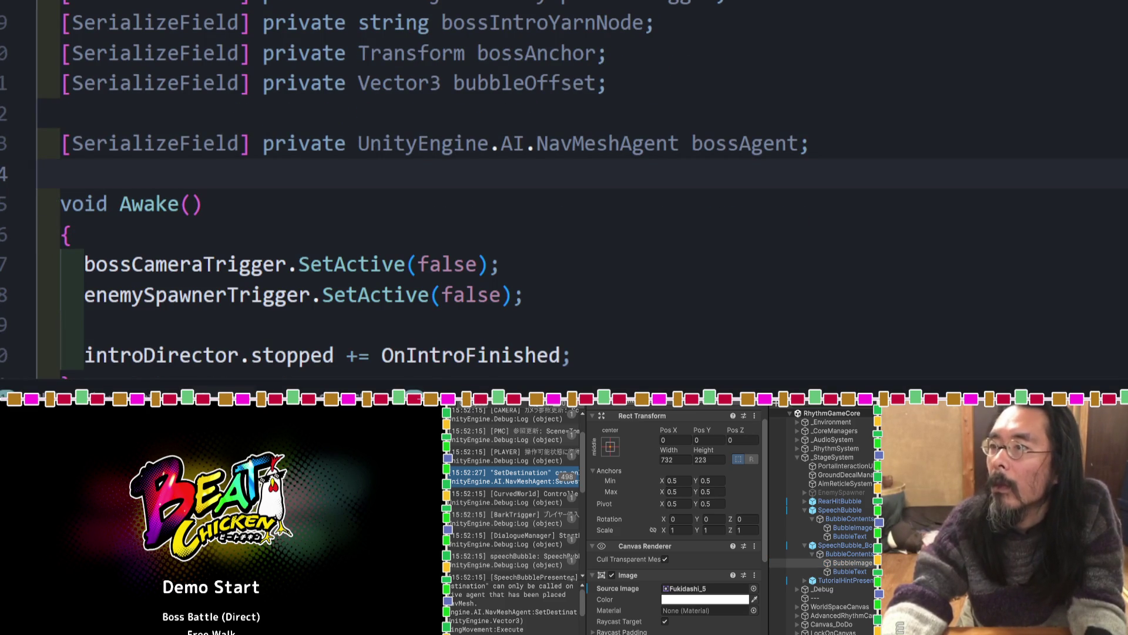
pyautogui.rightClick(826, 1)
pyautogui.hotkey('ctrl', 'w')
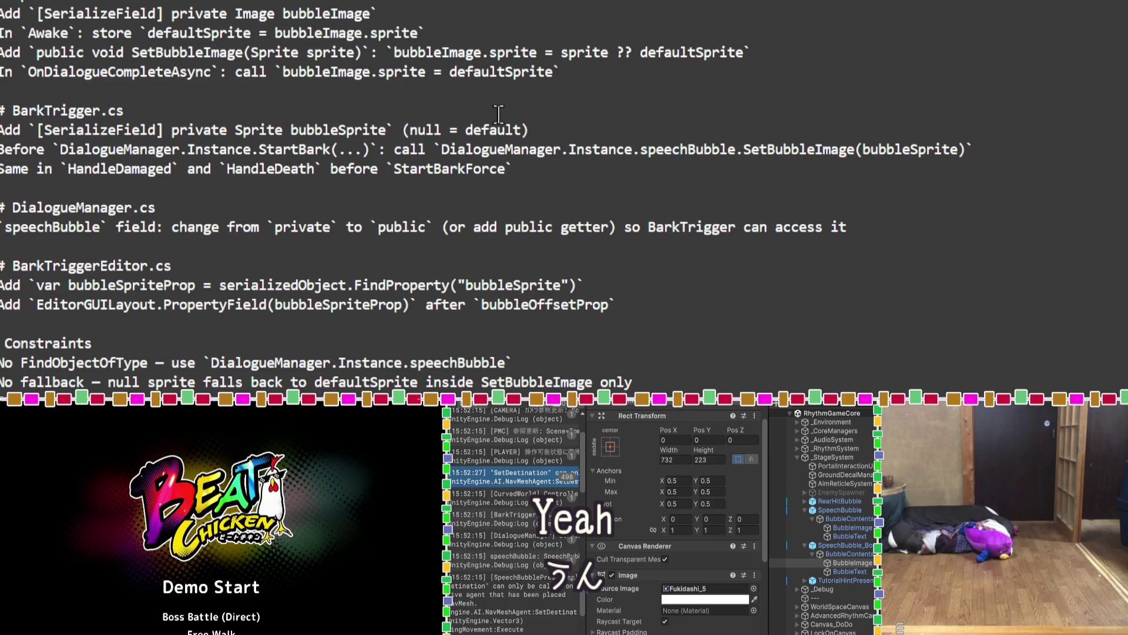
# Scroll through the pasted BarkTrigger bubbleSprite spec in the Claude Code terminal.
pyautogui.scroll(-2, 498, 113)
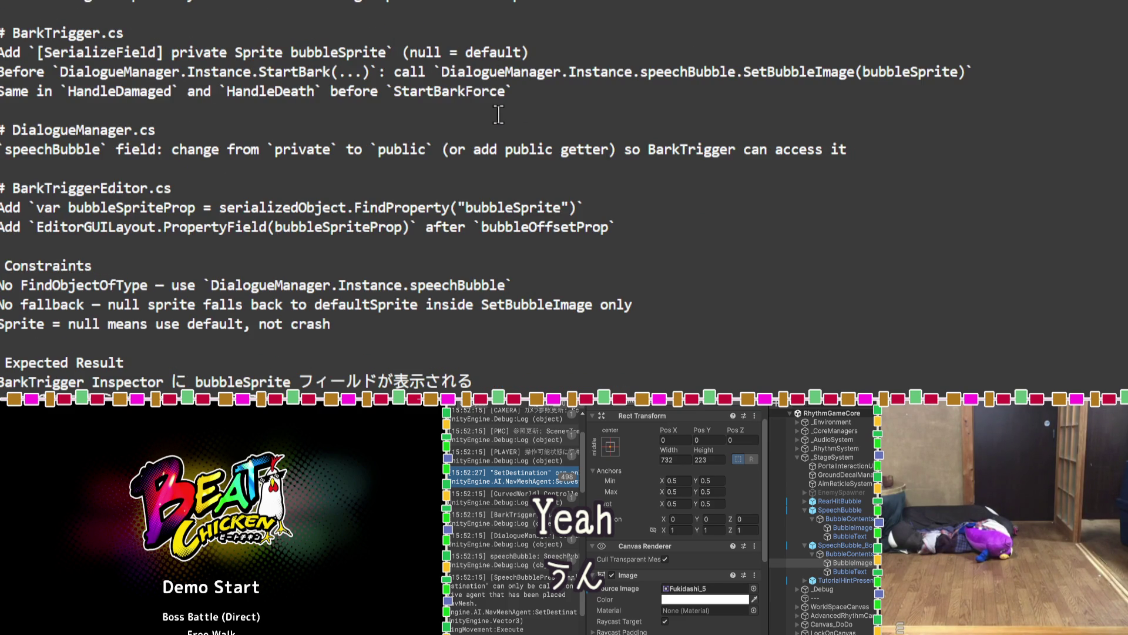
pyautogui.scroll(-1, 498, 113)
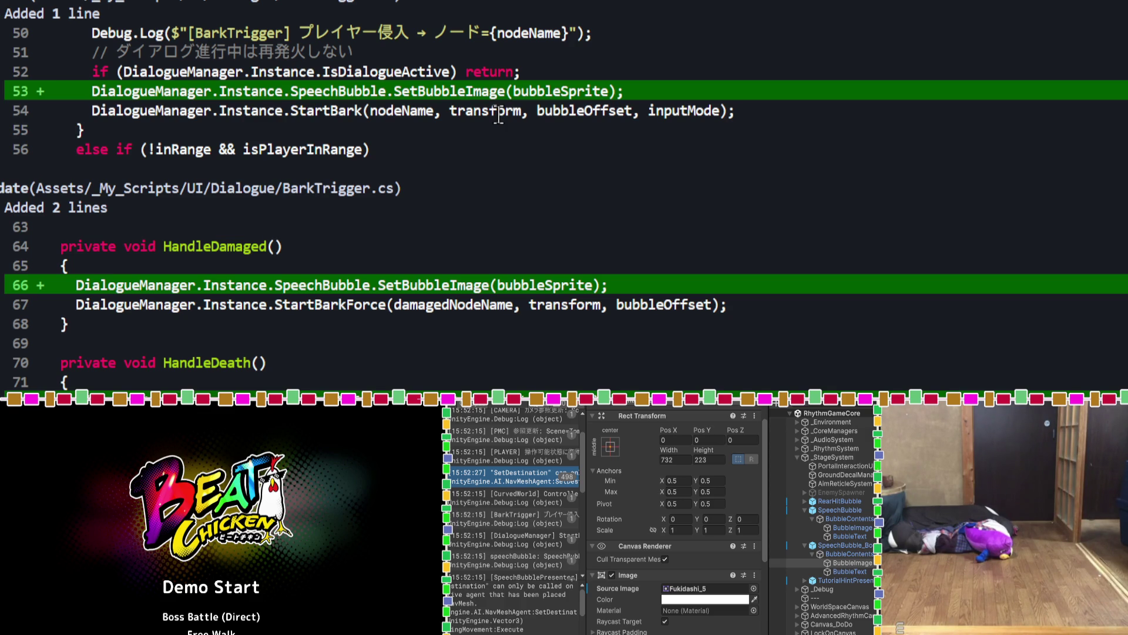
# Read Claude Code's summary of the BarkTrigger and DialogueManager speech bubble edits, then return to Unity.
pyautogui.scroll(-6, 499, 115)
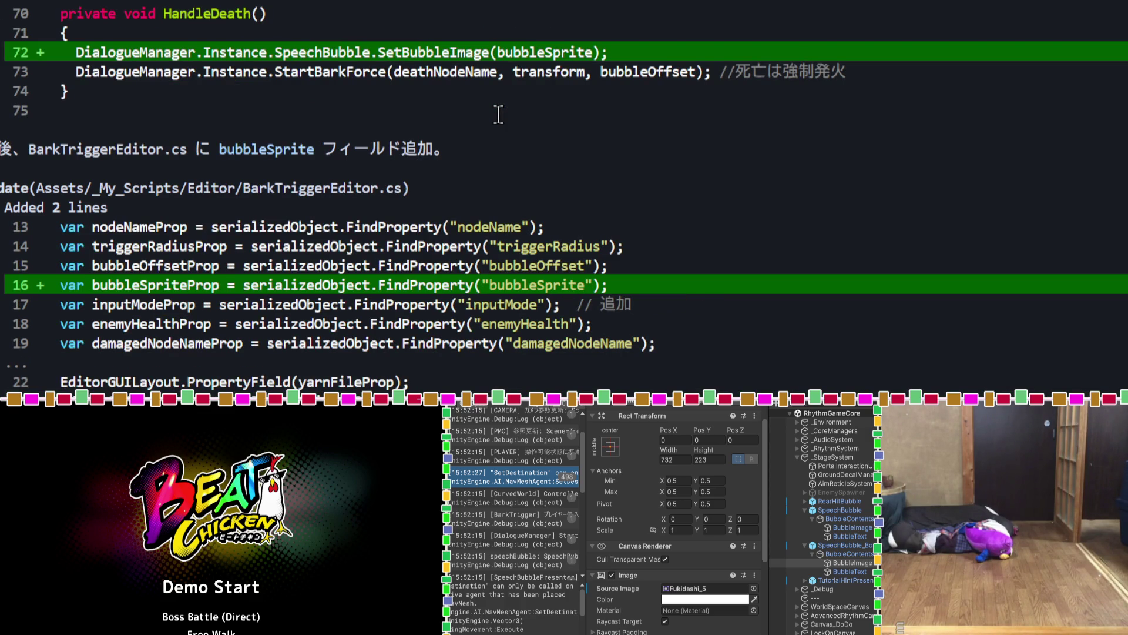
pyautogui.scroll(-1, 499, 115)
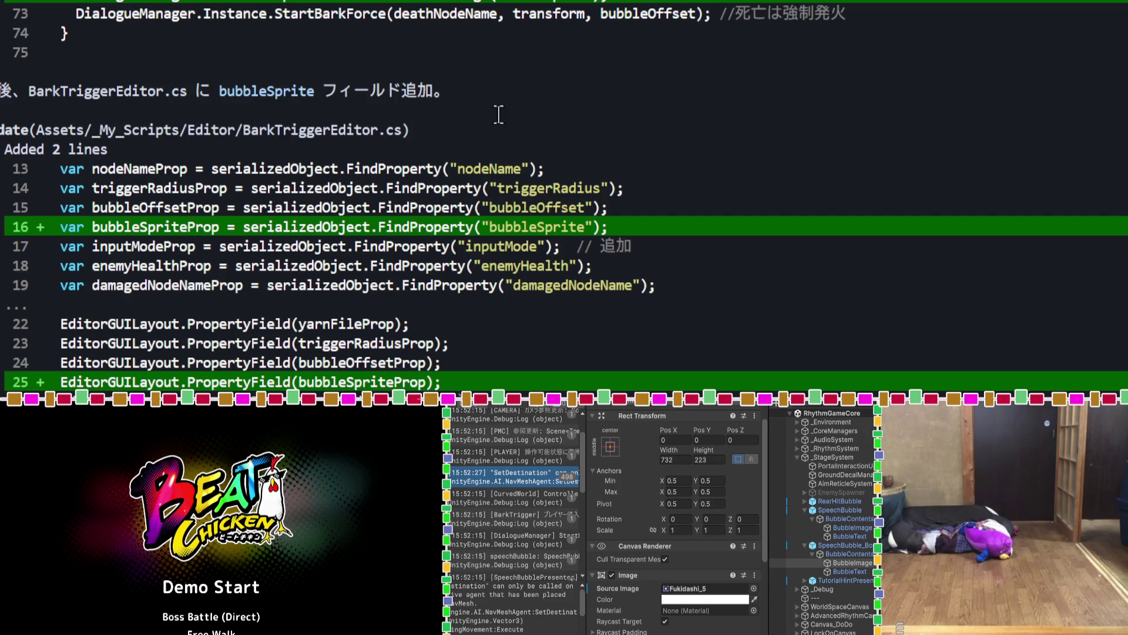
pyautogui.scroll(-5, 499, 115)
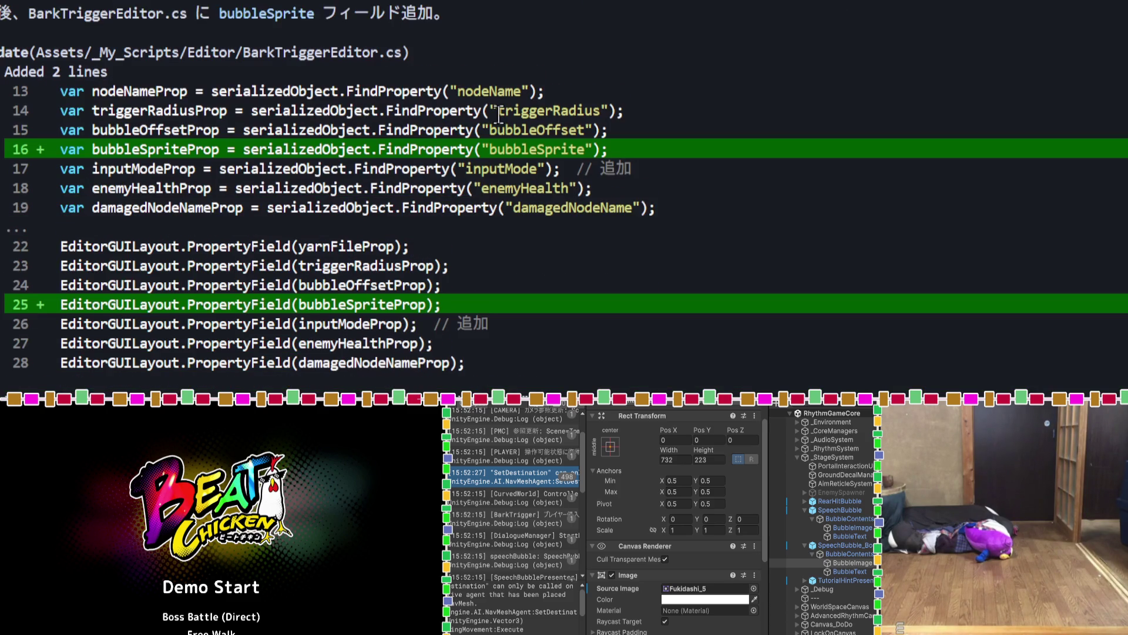
pyautogui.scroll(-3, 498, 116)
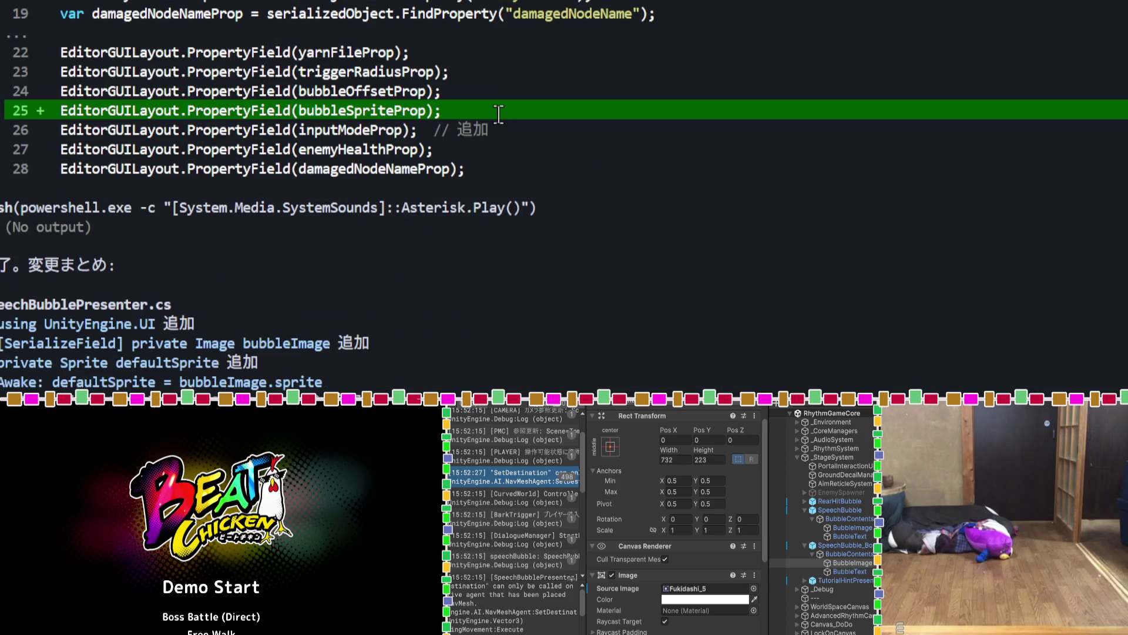
pyautogui.scroll(-4, 498, 115)
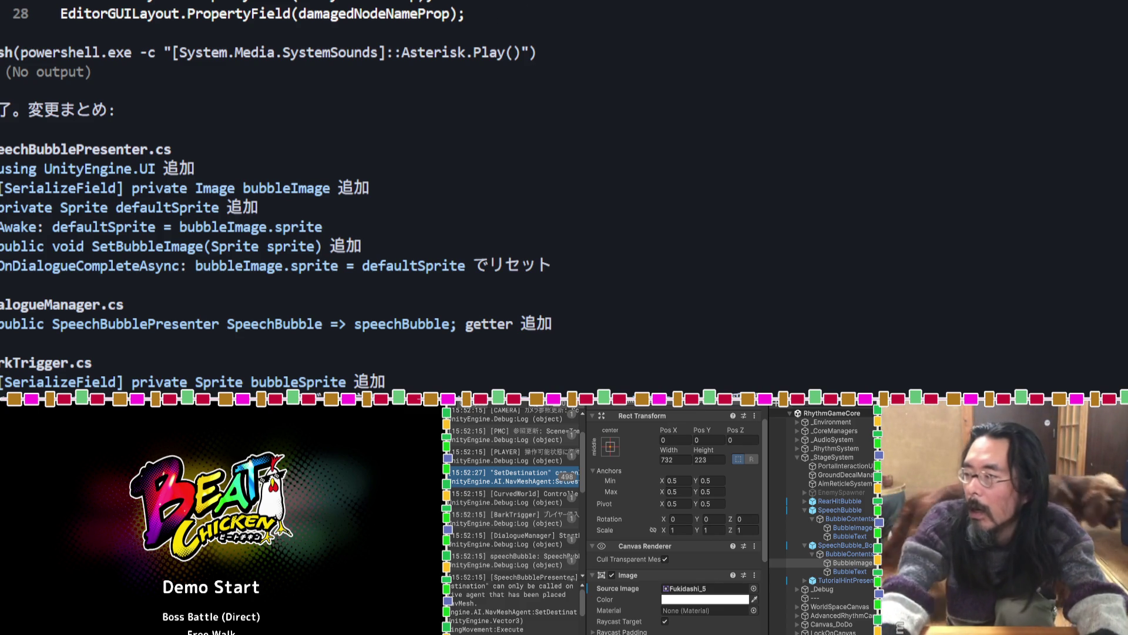
pyautogui.hotkey('alt', 'Tab')
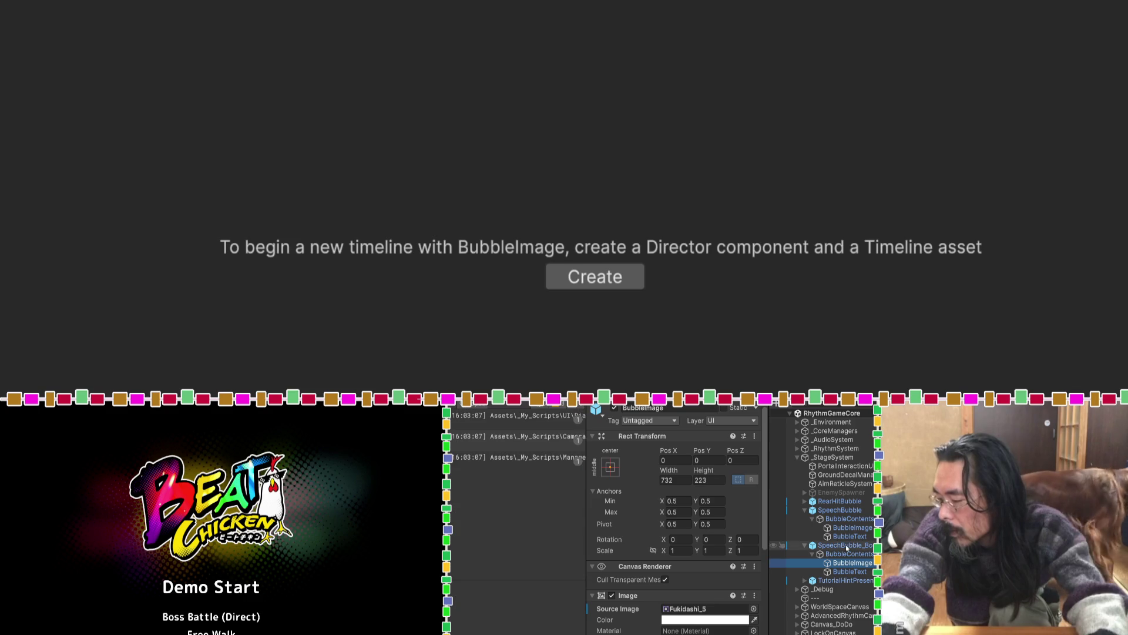
# Delete the leftover SpeechBubble_Boss object and save the RhythmGameCore scene.
pyautogui.click(847, 546)
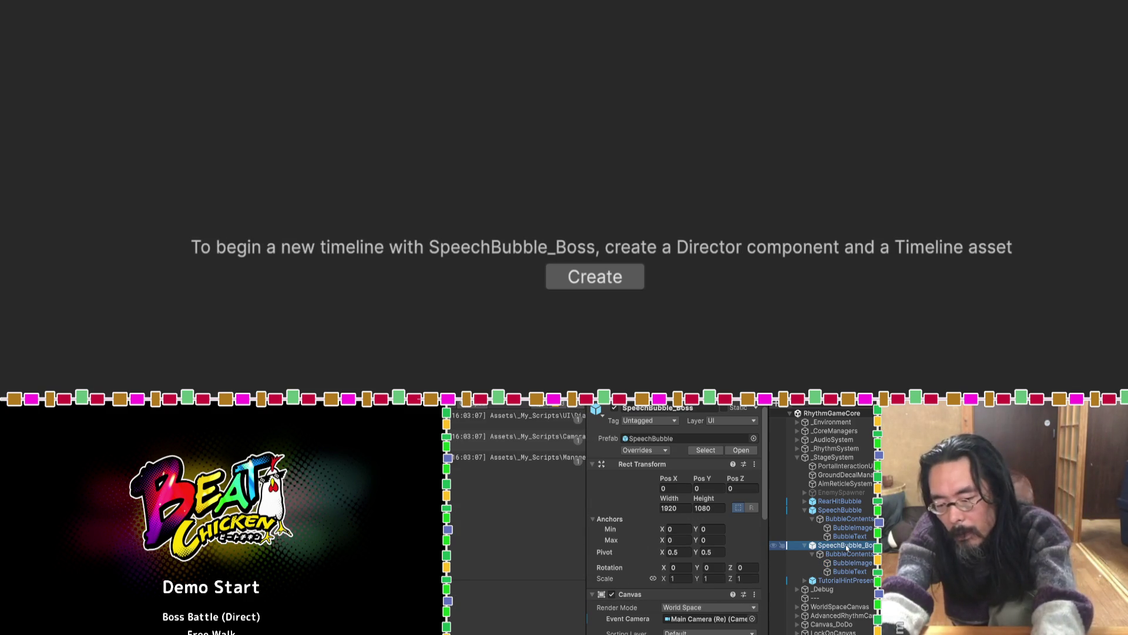
pyautogui.press('Delete')
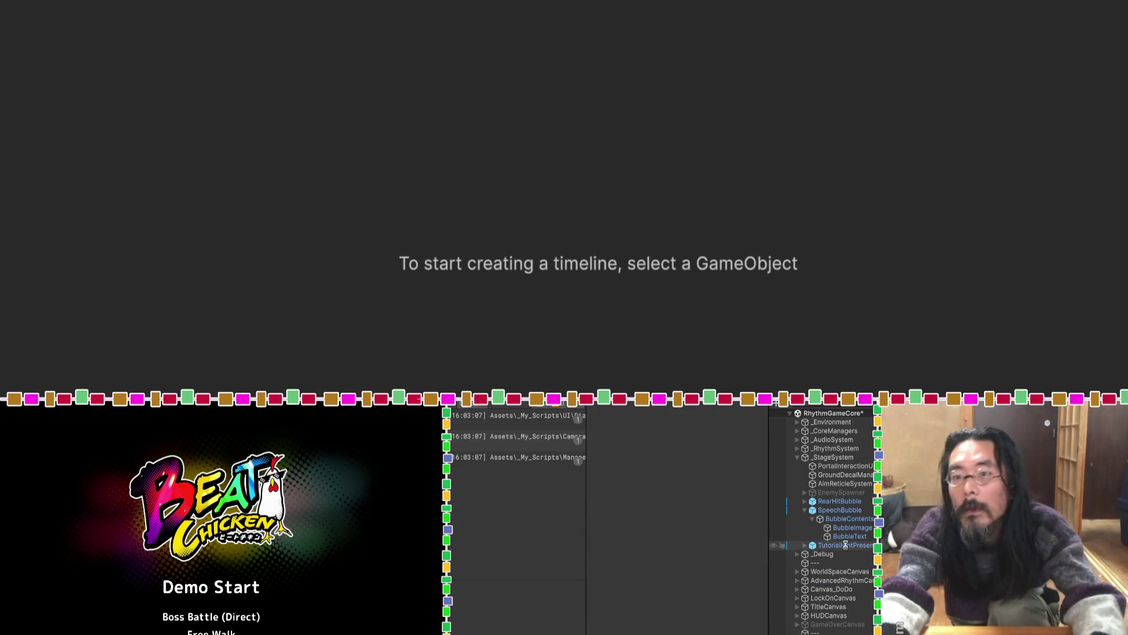
pyautogui.hotkey('ctrl', 's')
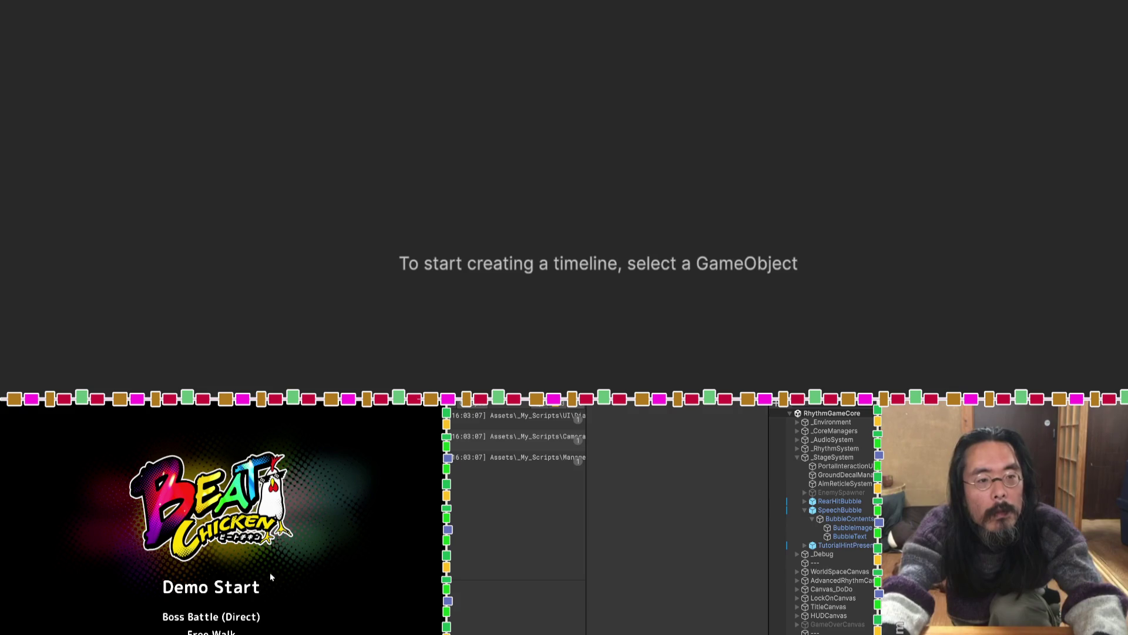
# Test-play the Boss Battle (Direct) demo with the recompiled scripts, then stop.
pyautogui.hotkey('ctrl', 'p')
pyautogui.click(240, 617)
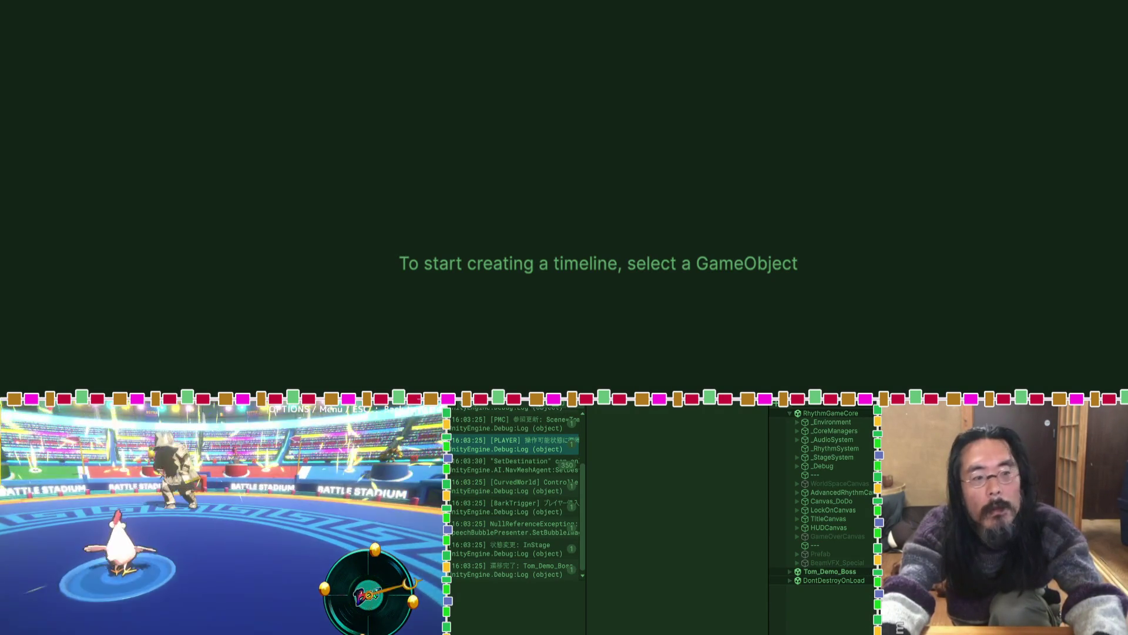
pyautogui.hotkey('ctrl', 'p')
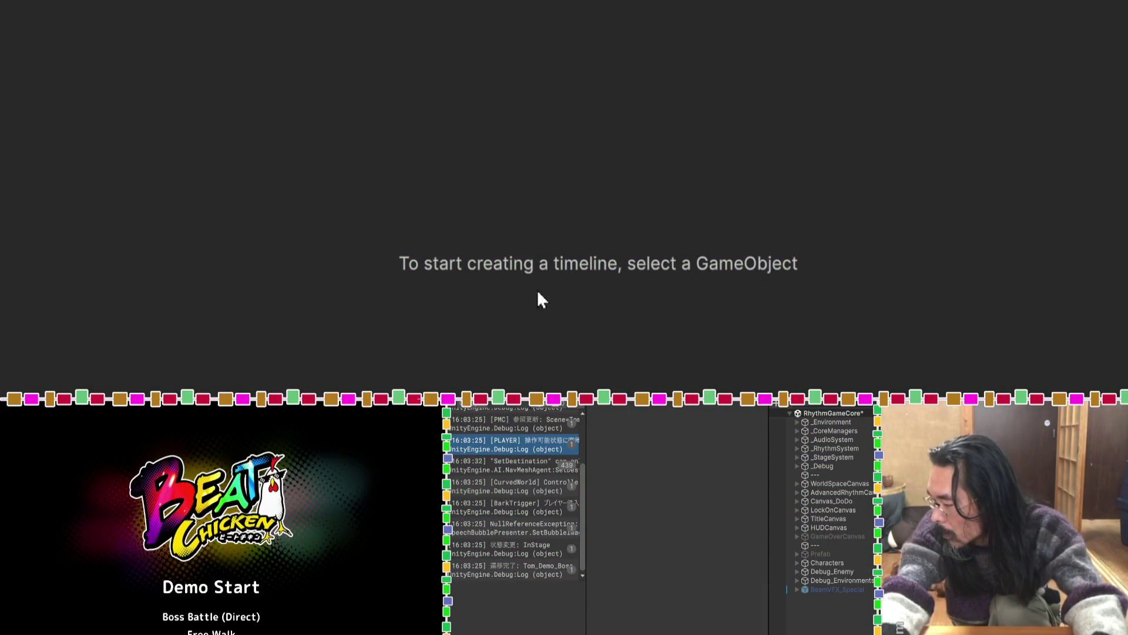
pyautogui.click(797, 457)
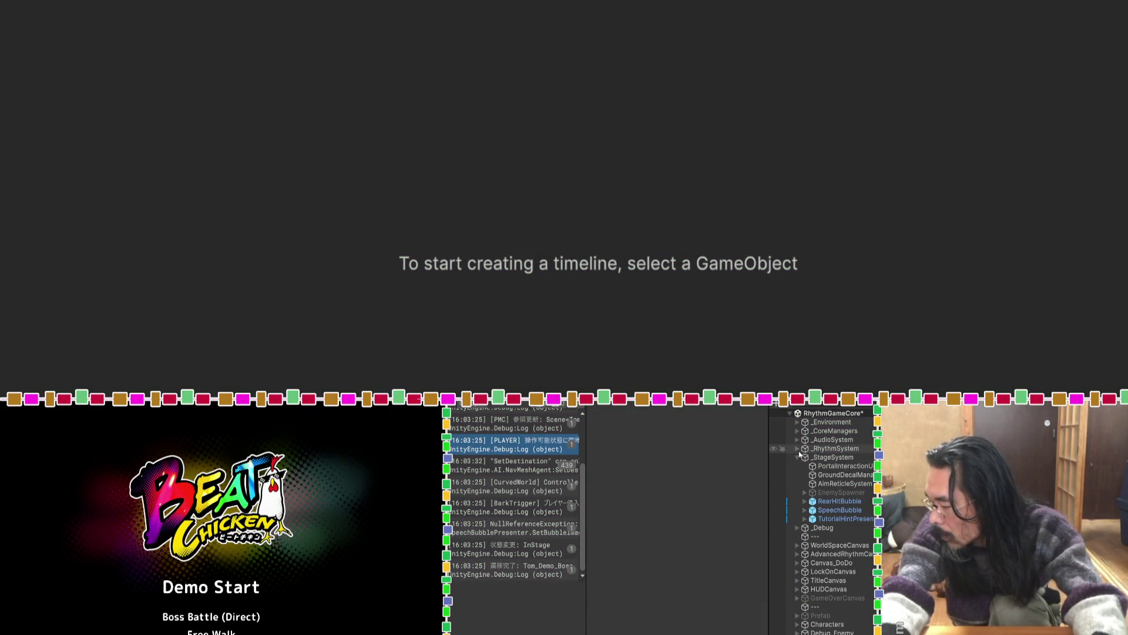
# Assign SpeechBubble's BubbleImage child to the Speech Bubble Presenter's Bubble Image slot.
pyautogui.click(815, 511)
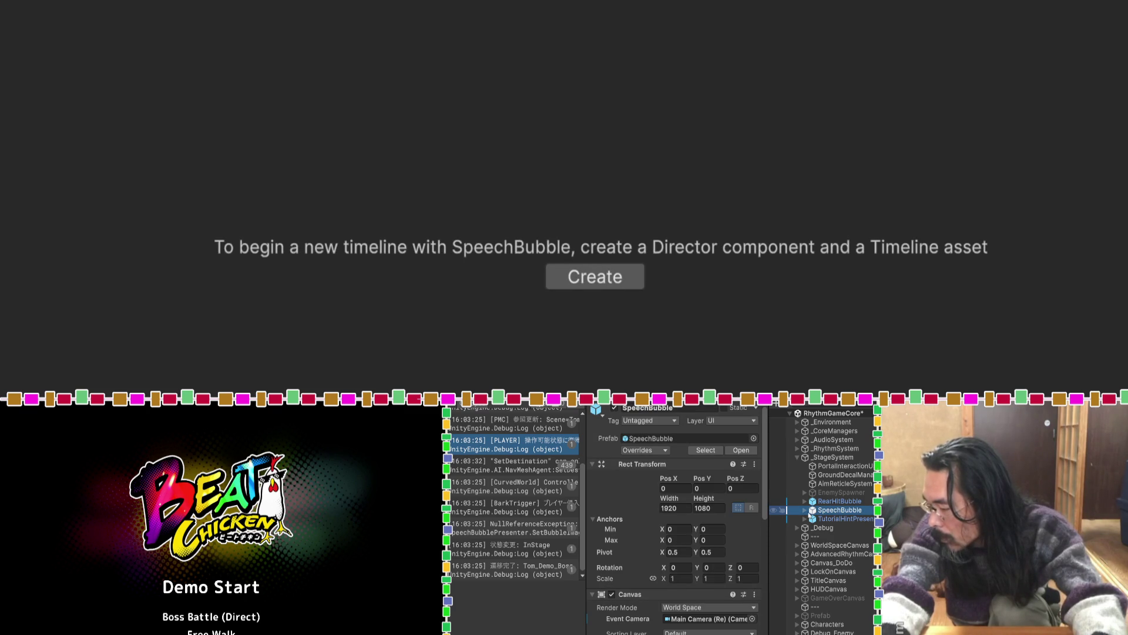
pyautogui.scroll(-5, 758, 521)
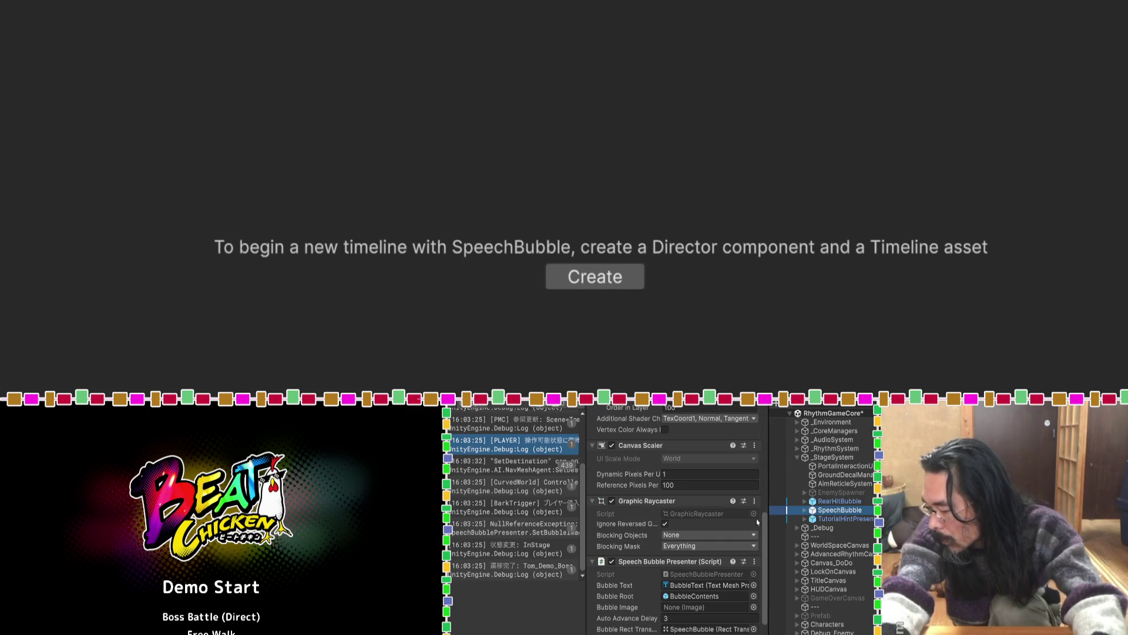
pyautogui.click(805, 510)
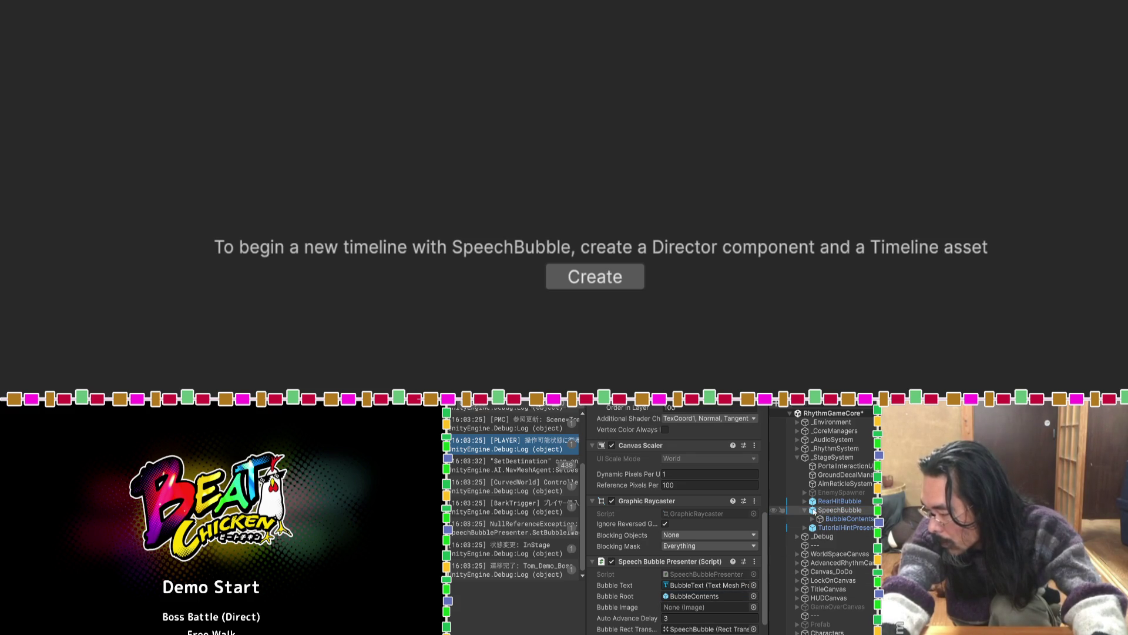
pyautogui.moveTo(839, 510)
pyautogui.mouseDown()
pyautogui.moveTo(721, 607)
pyautogui.moveTo(764, 558)
pyautogui.moveTo(814, 520)
pyautogui.moveTo(829, 528)
pyautogui.moveTo(727, 602)
pyautogui.moveTo(825, 529)
pyautogui.moveTo(764, 564)
pyautogui.moveTo(729, 607)
pyautogui.mouseUp()
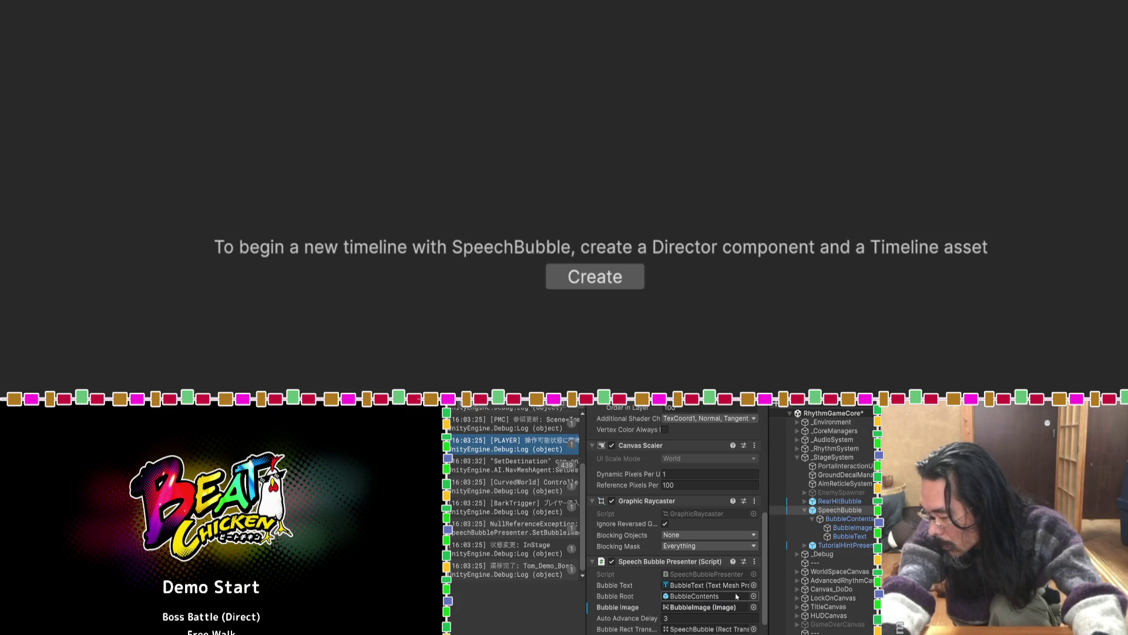
pyautogui.click(829, 528)
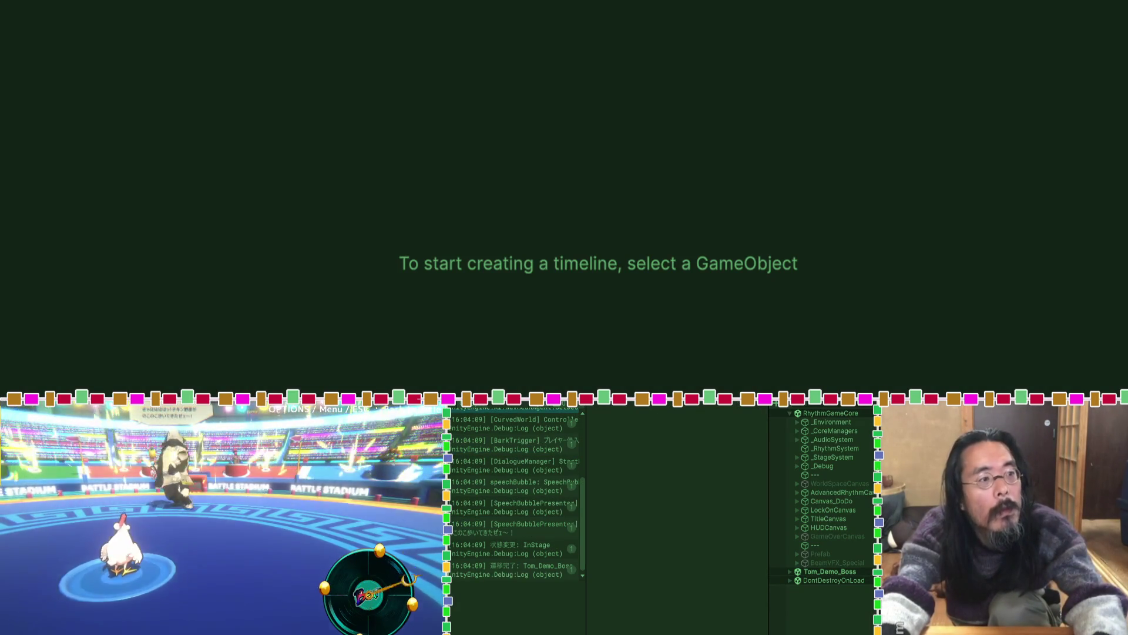
# Stop the boss-battle test run and save the RhythmGameCore scene.
pyautogui.hotkey('ctrl', 'p')
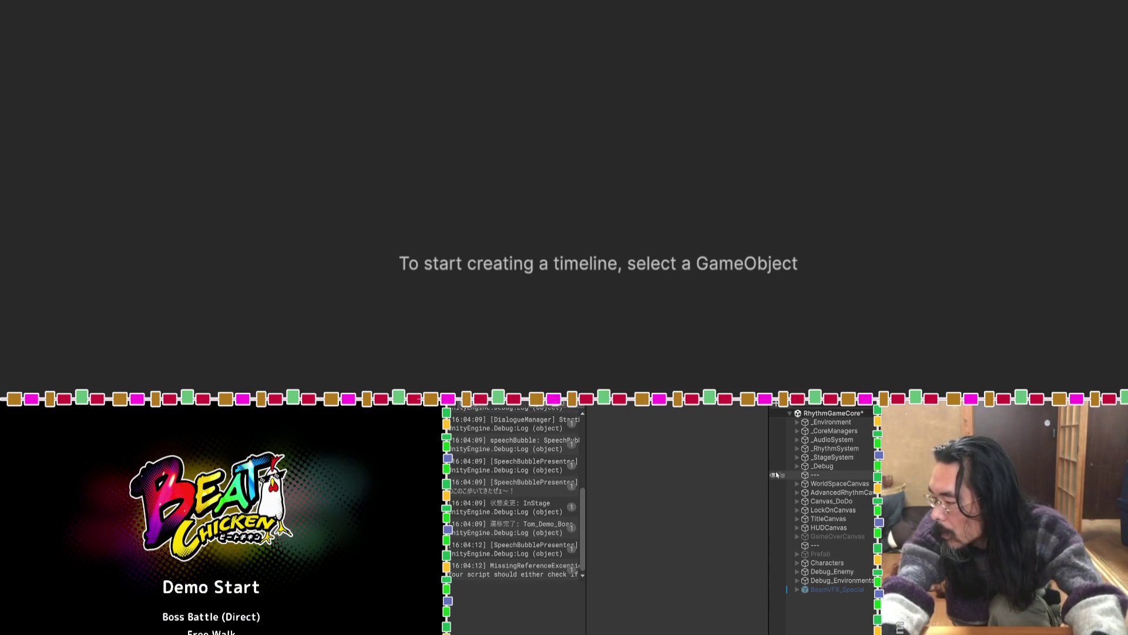
pyautogui.hotkey('ctrl', 's')
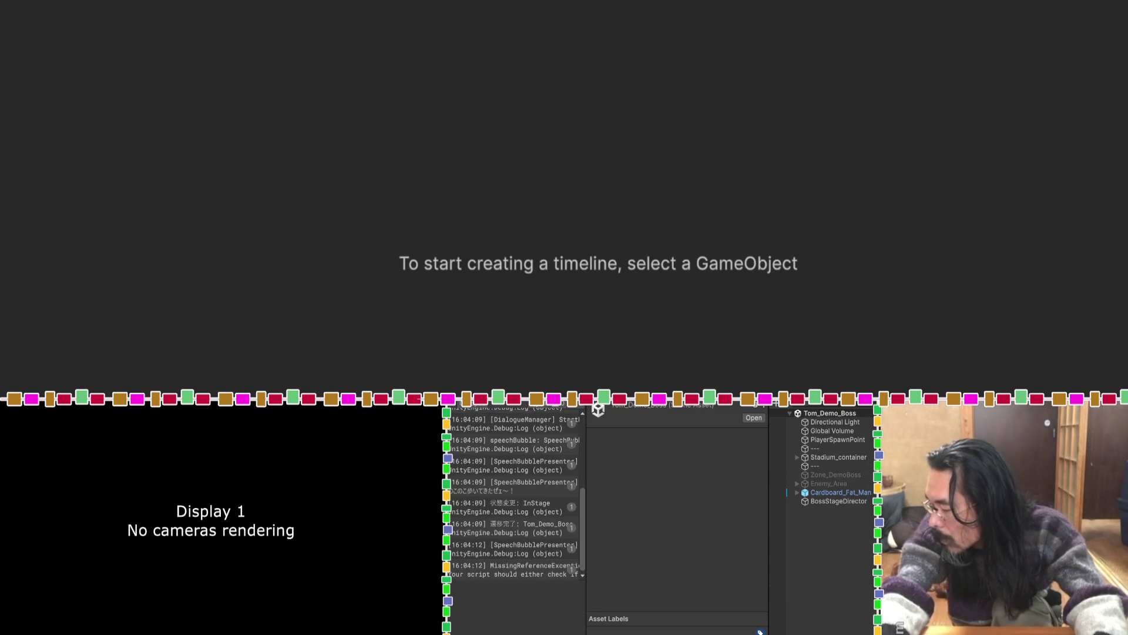
# Check Cardboard_Fat_Man's Bark Trigger, which has no Bubble Sprite, then switch to Claude.
pyautogui.click(807, 494)
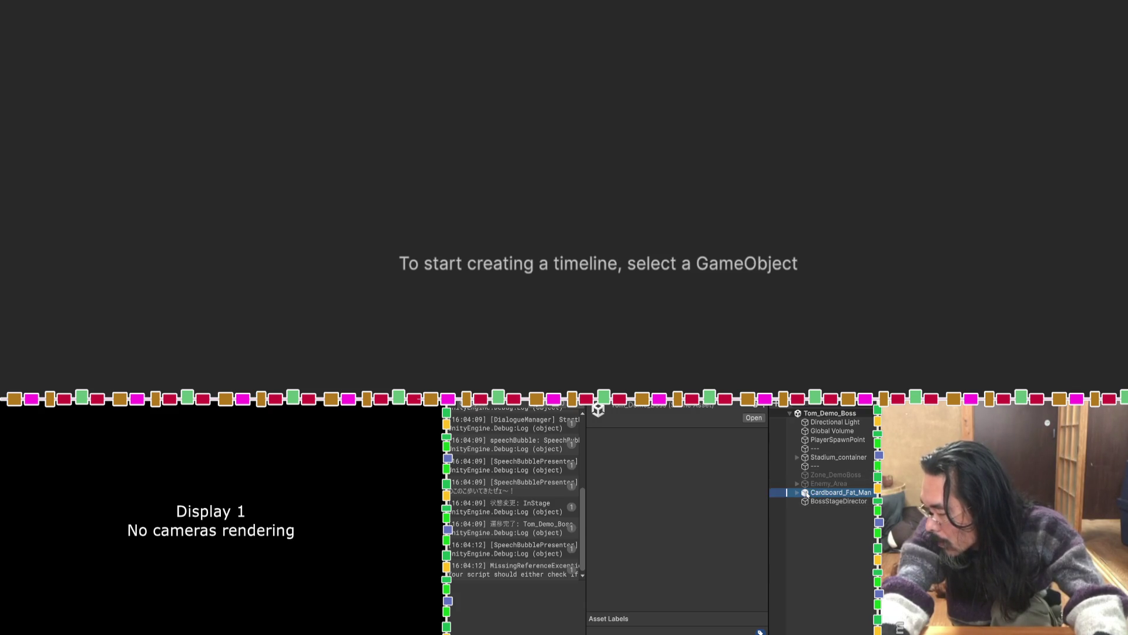
pyautogui.scroll(-2, 633, 562)
pyautogui.scroll(-3, 632, 561)
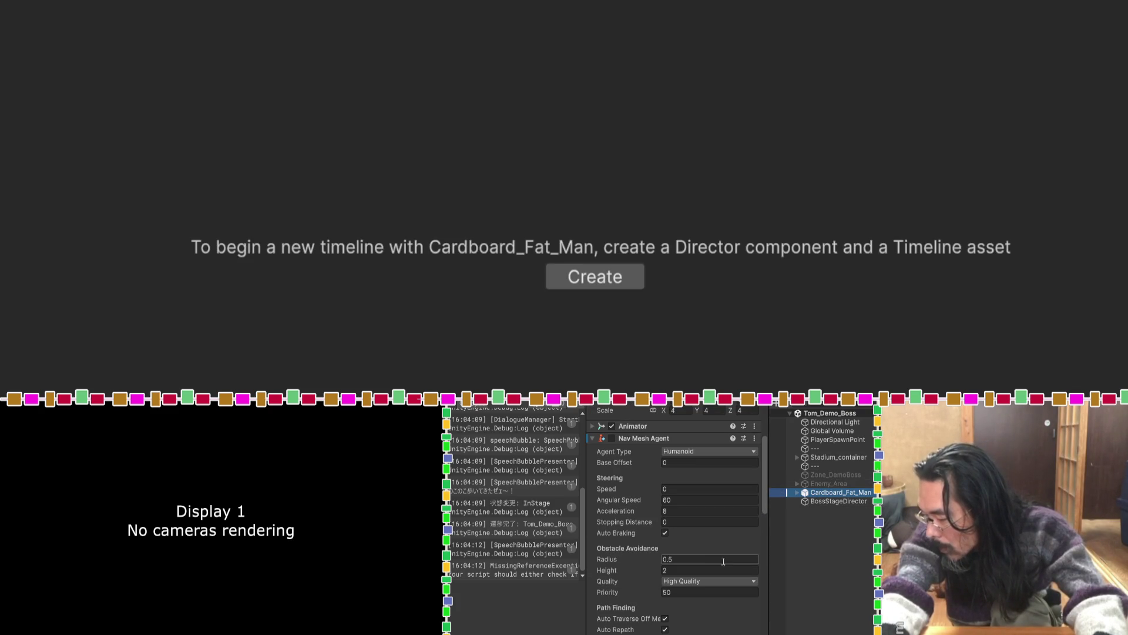
pyautogui.scroll(-10, 695, 553)
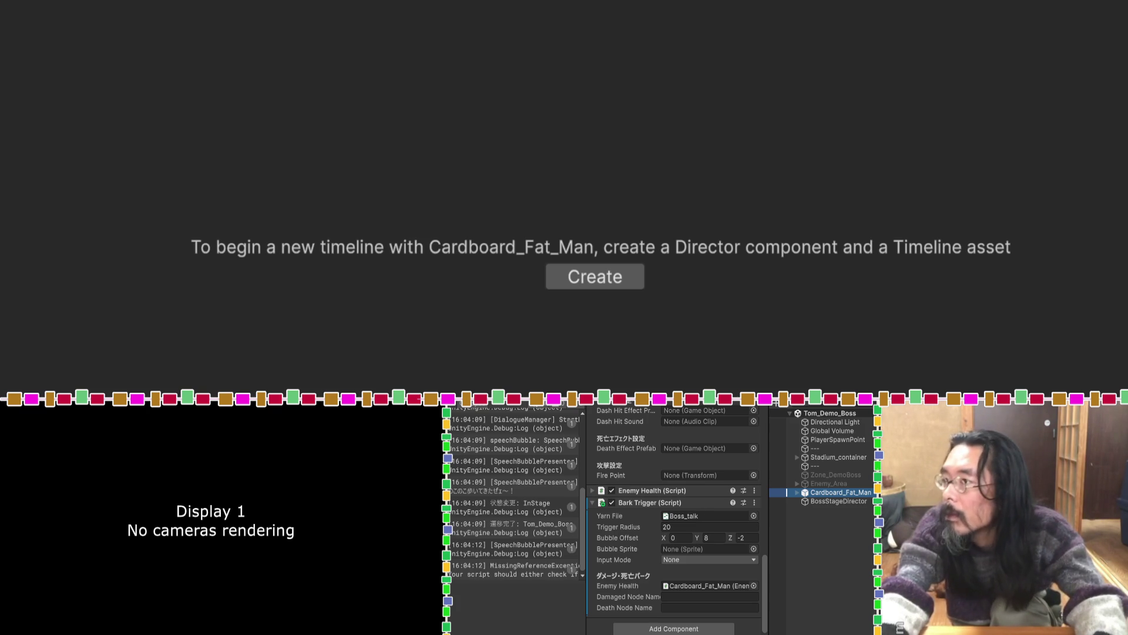
pyautogui.hotkey('alt', 'Tab')
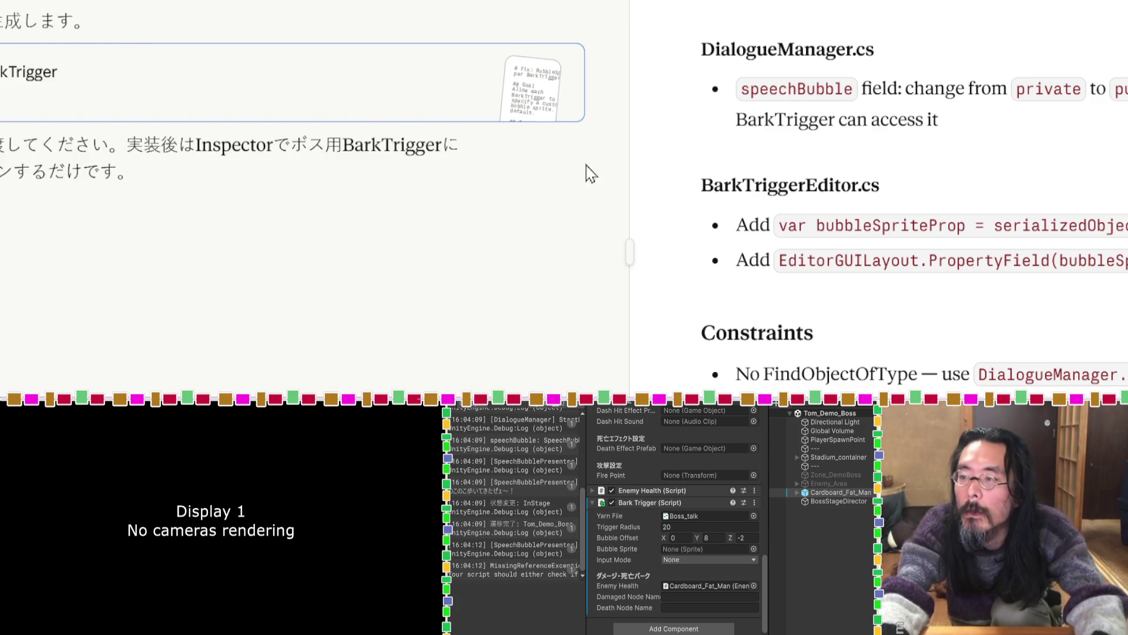
# Review Claude's SetBubbleImage code, then set Fukidashi_5 as the boss's Bark Trigger Bubble Sprite.
pyautogui.scroll(-5, 261, 156)
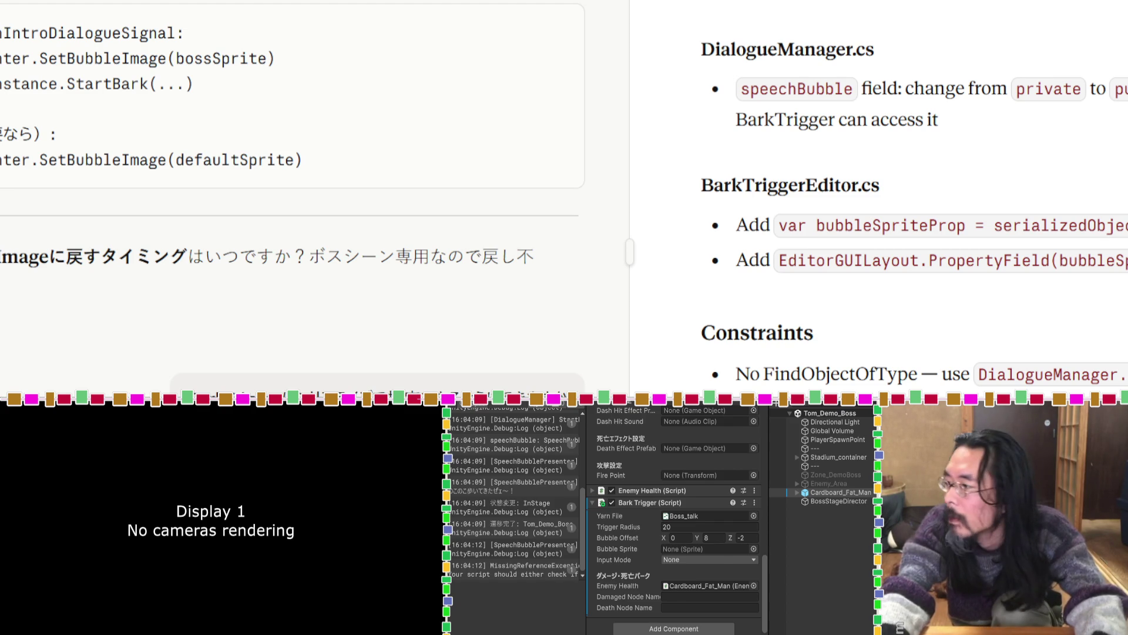
pyautogui.hotkey('alt', 'Tab')
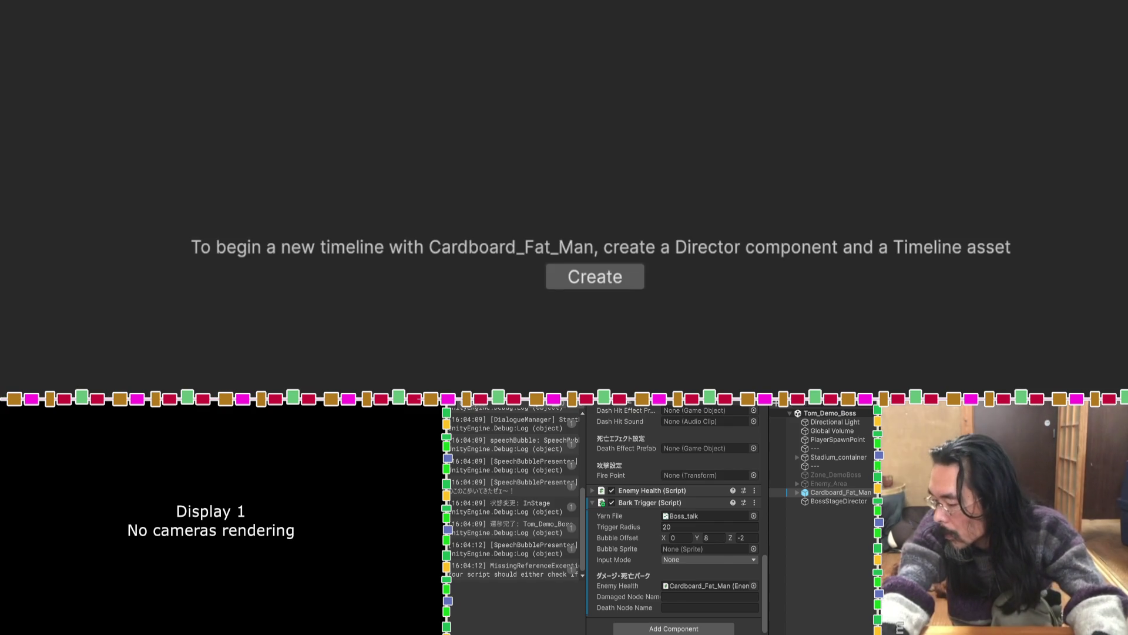
pyautogui.moveTo(708, 588); pyautogui.dragTo(708, 549)
# Save the Tom_Demo_Boss scene and test-play Boss Battle (Direct) with the Fukidashi_5 bubble.
pyautogui.hotkey('ctrl', 's')
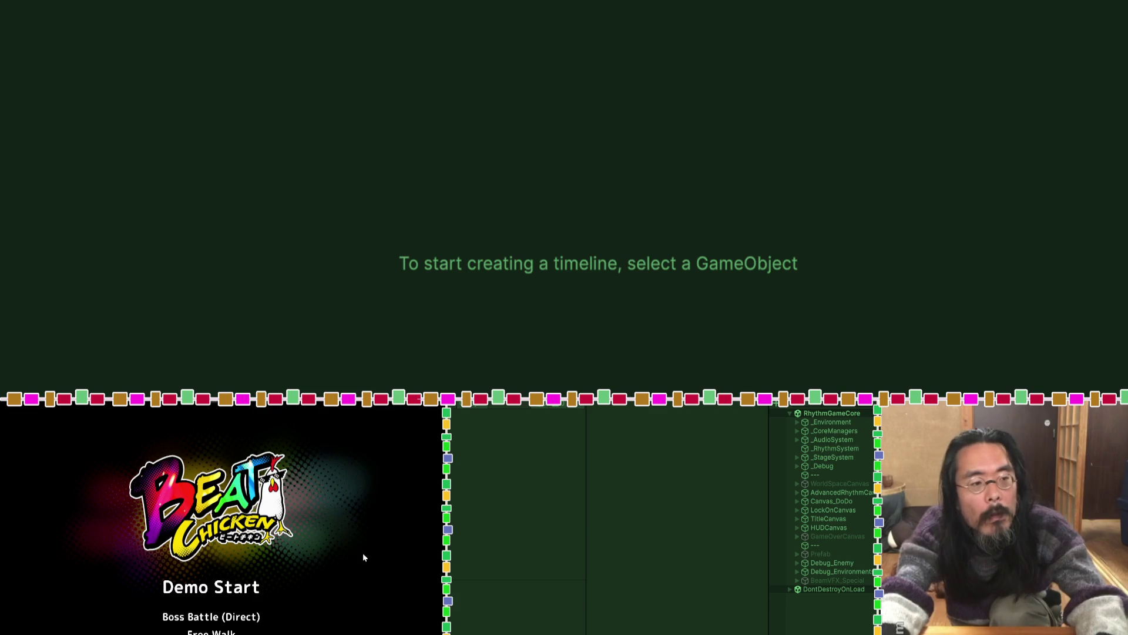
pyautogui.click(246, 617)
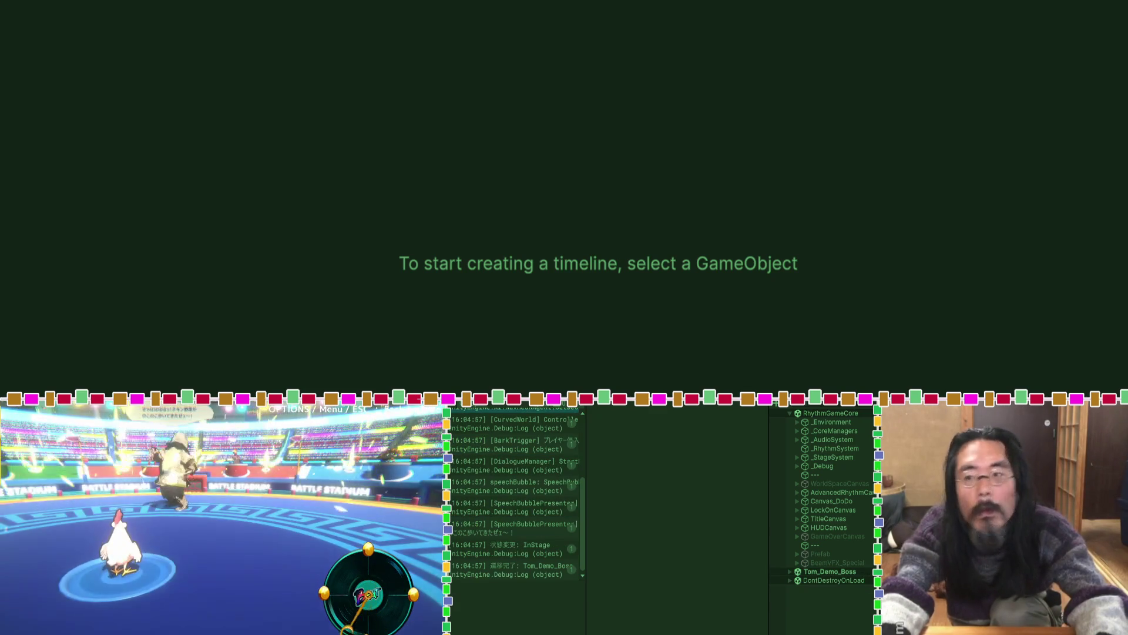
pyautogui.hotkey('ctrl', 'p')
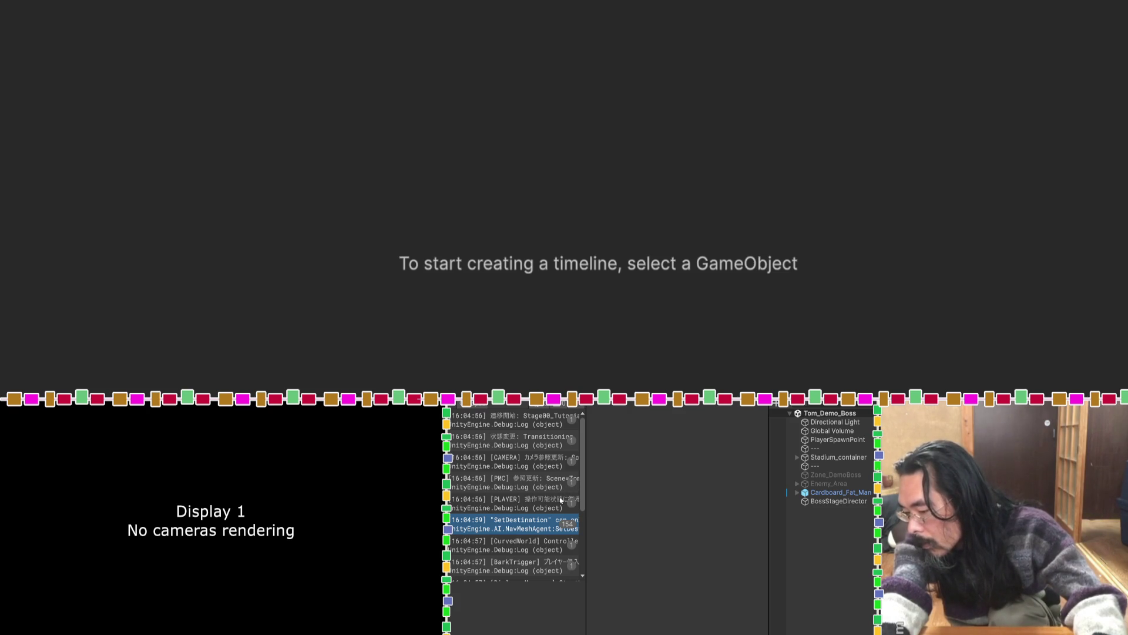
# Review BossStageDirector's intro timeline and confirm Cardboard_Fat_Man's Bark Trigger uses Fukidashi_5.
pyautogui.scroll(-3, 522, 473)
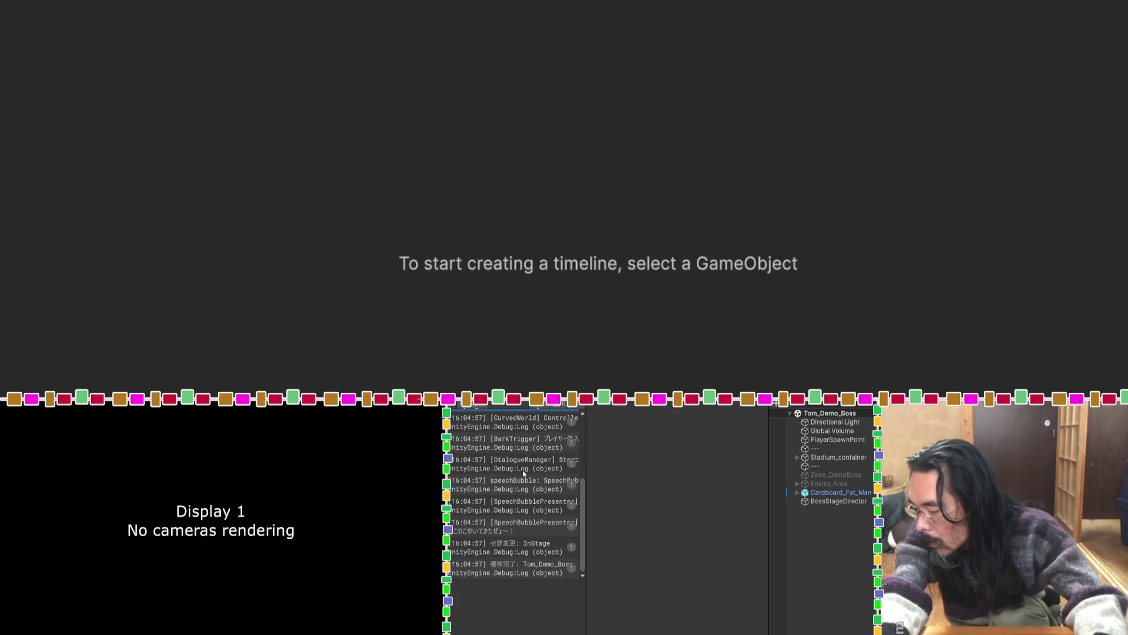
pyautogui.click(838, 501)
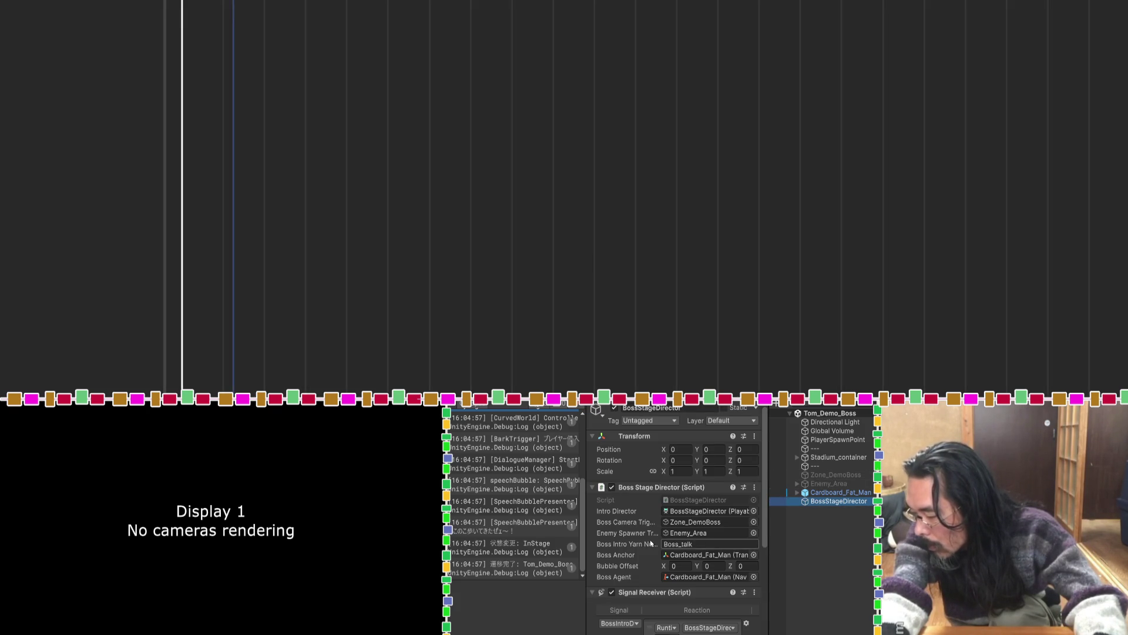
pyautogui.scroll(-5, 650, 539)
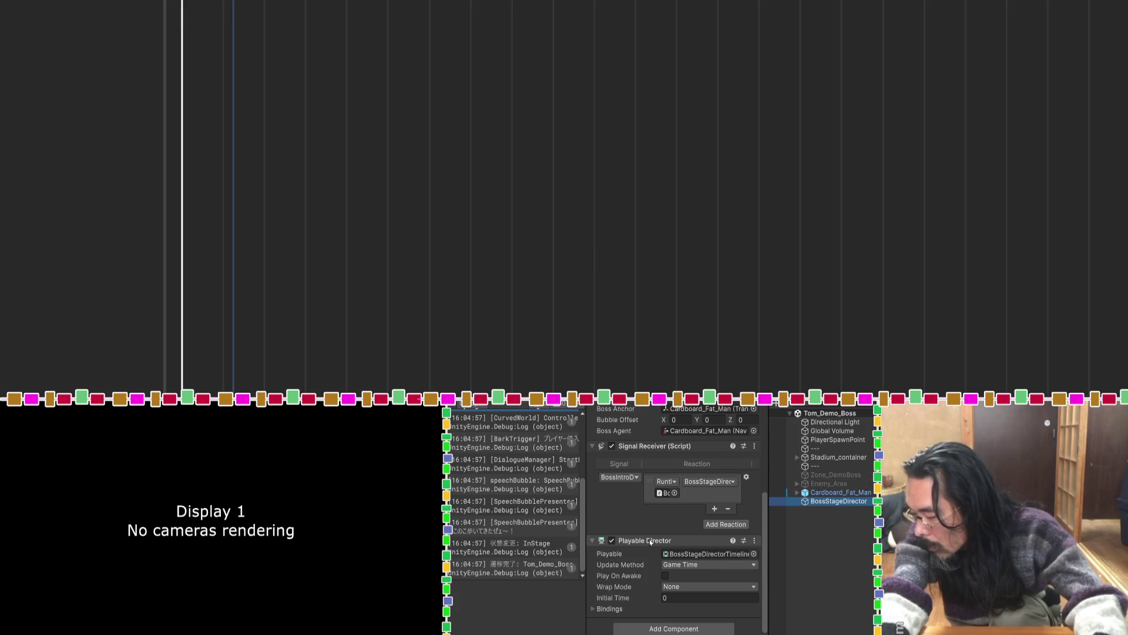
pyautogui.click(854, 495)
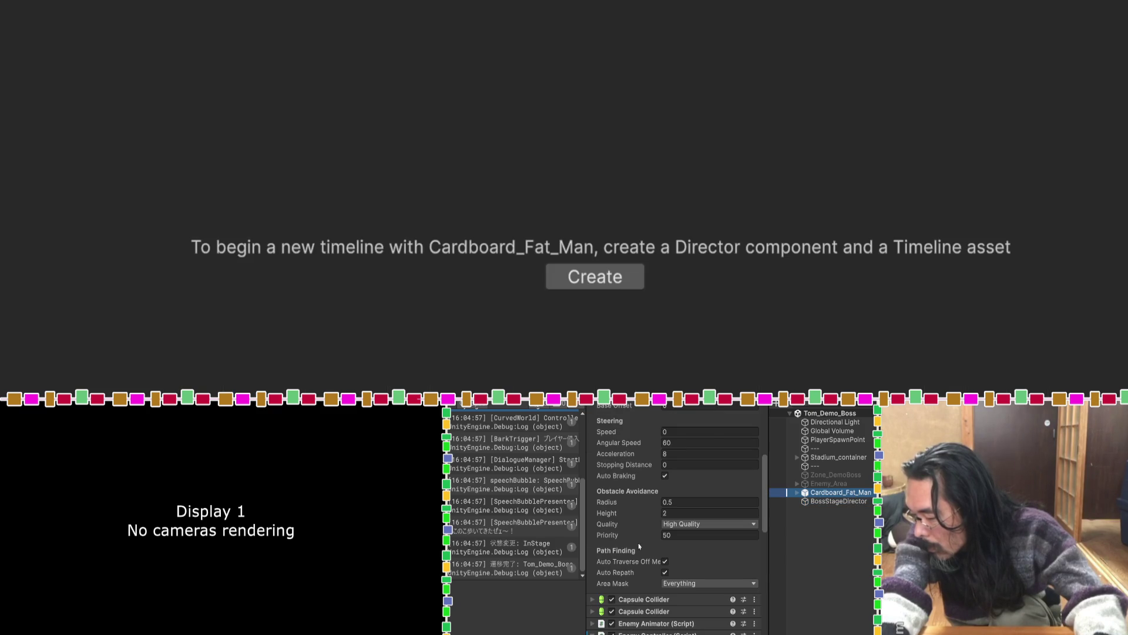
pyautogui.scroll(-10, 659, 551)
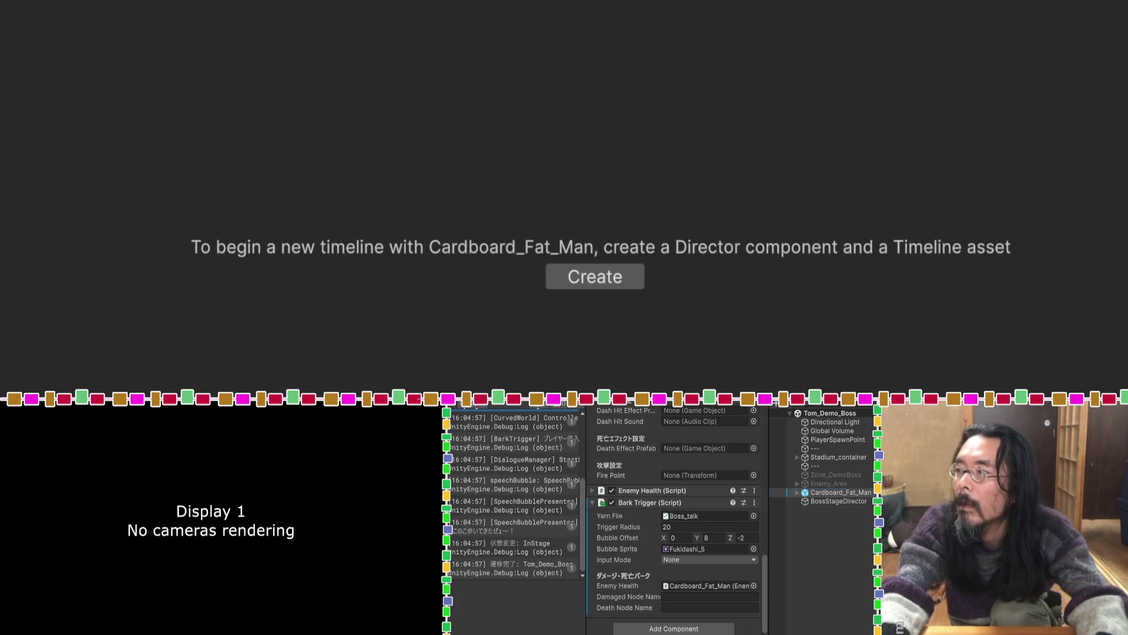
pyautogui.hotkey('alt', 'Tab')
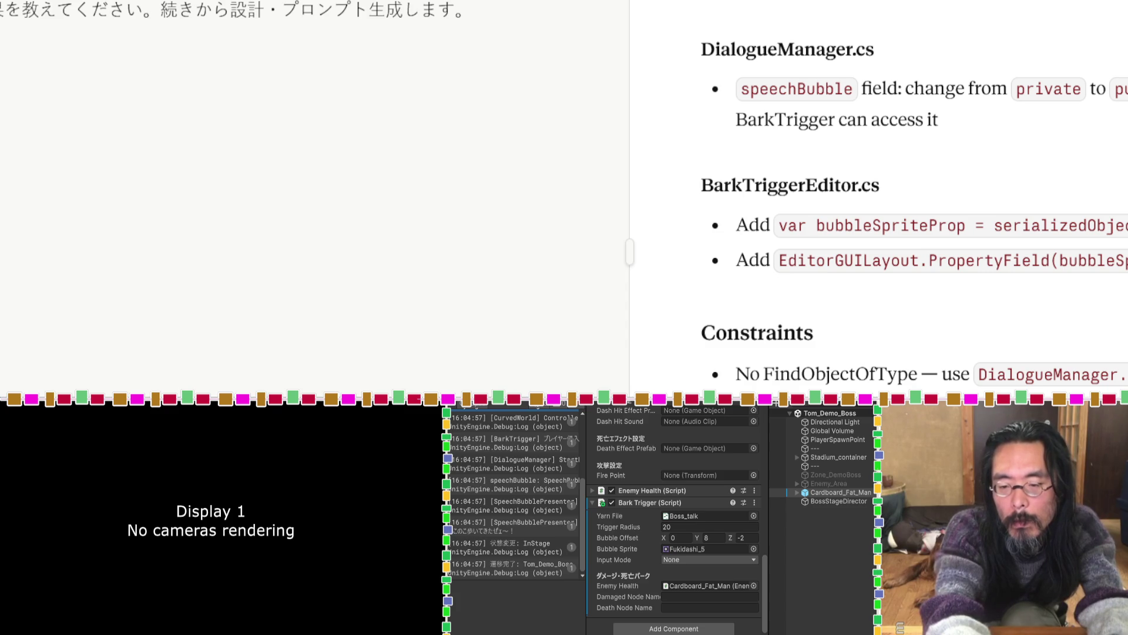
# Pick out the camera component name and example cut 'Cut1' in Claude's notes, then return to Unity.
pyautogui.scroll(-2, 437, 361)
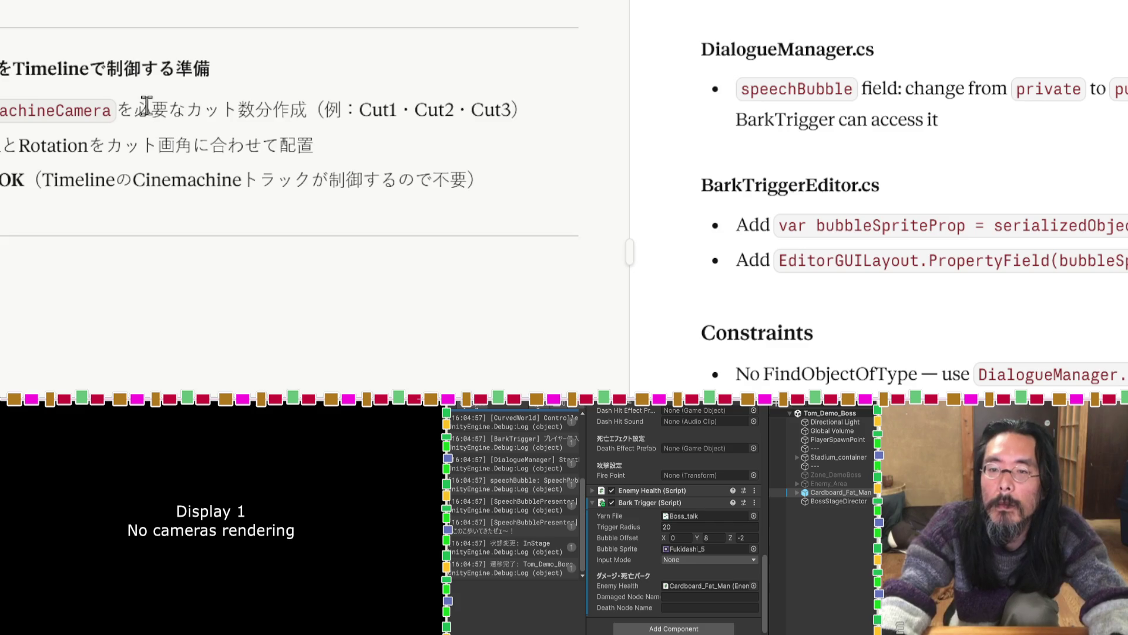
pyautogui.doubleClick(100, 110)
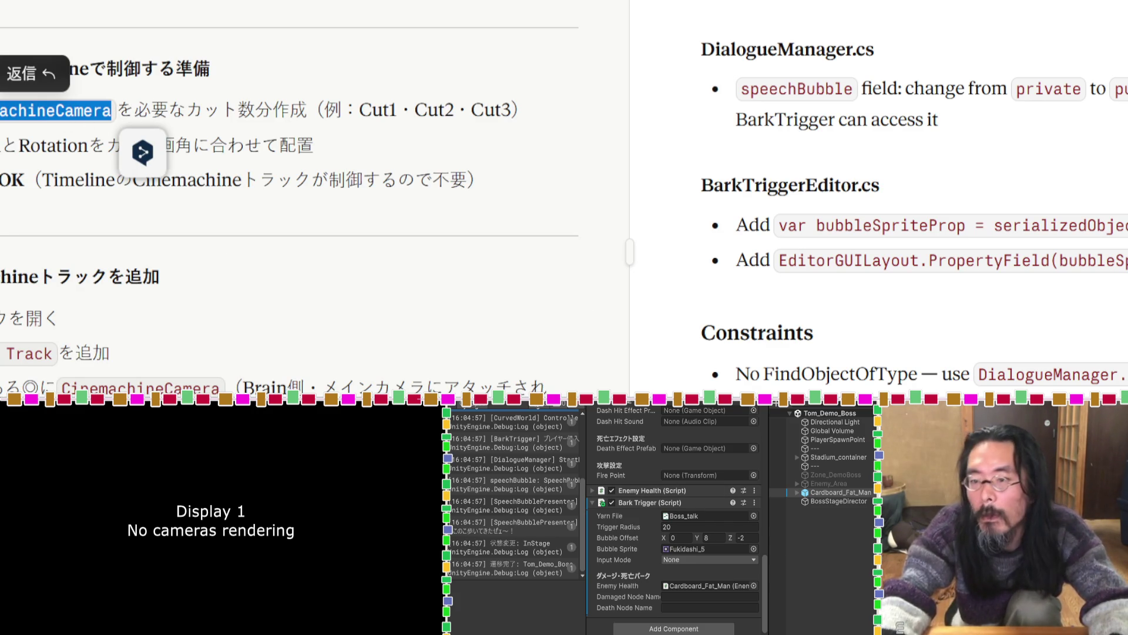
pyautogui.moveTo(398, 110); pyautogui.dragTo(359, 110)
pyautogui.click(378, 154)
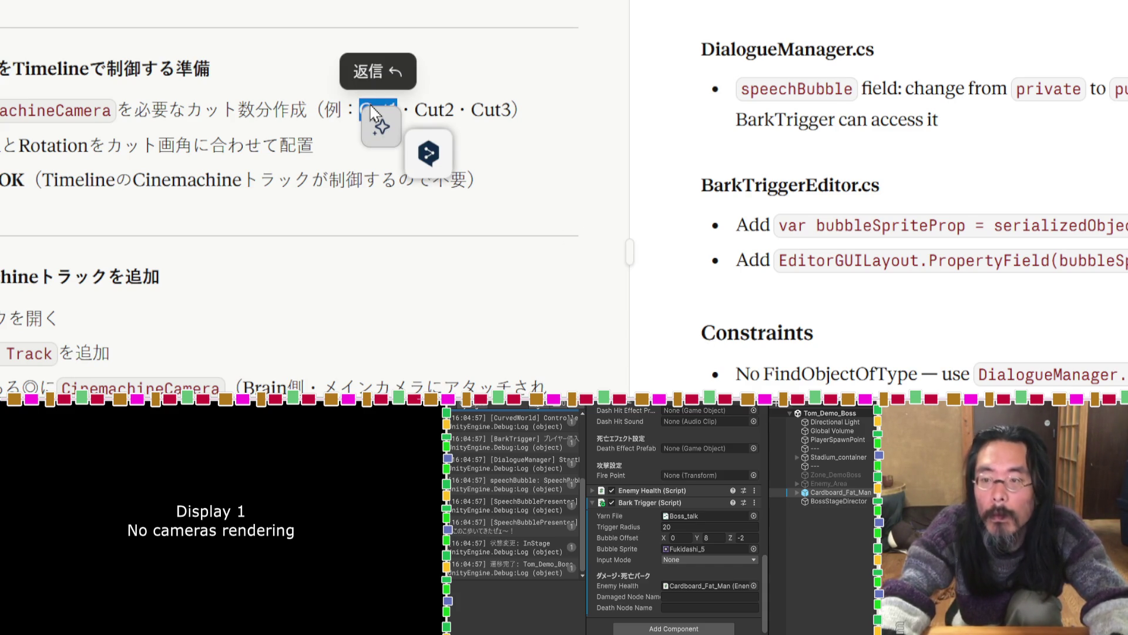
pyautogui.click(828, 546)
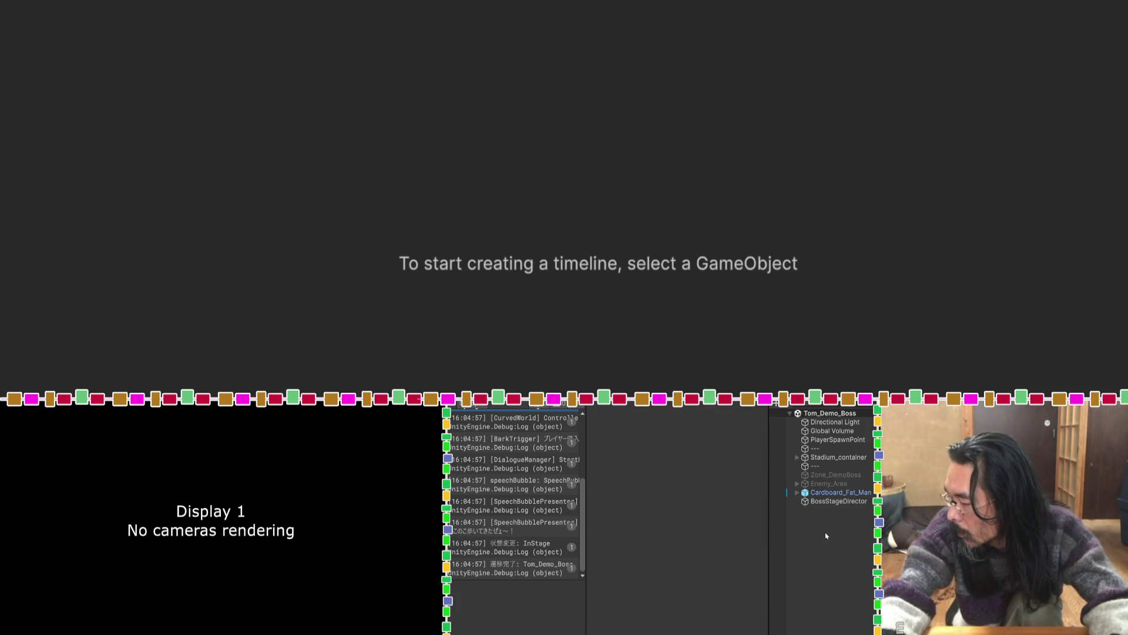
# Create an empty object in the Hierarchy named Camera.
pyautogui.rightClick(826, 533)
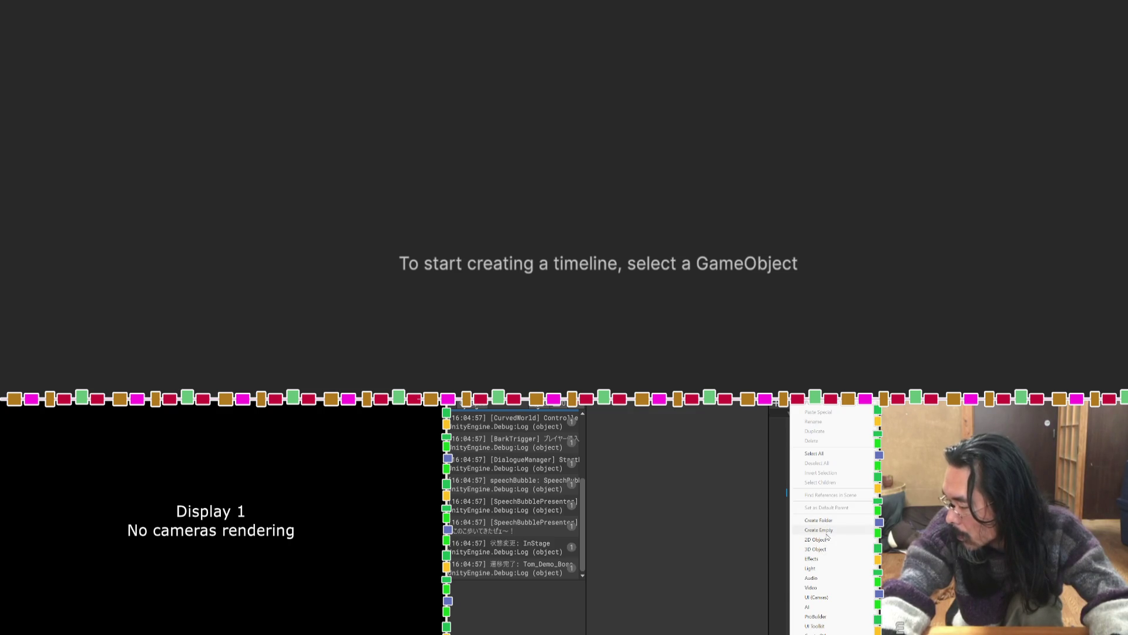
pyautogui.click(825, 530)
pyautogui.write('Camera')
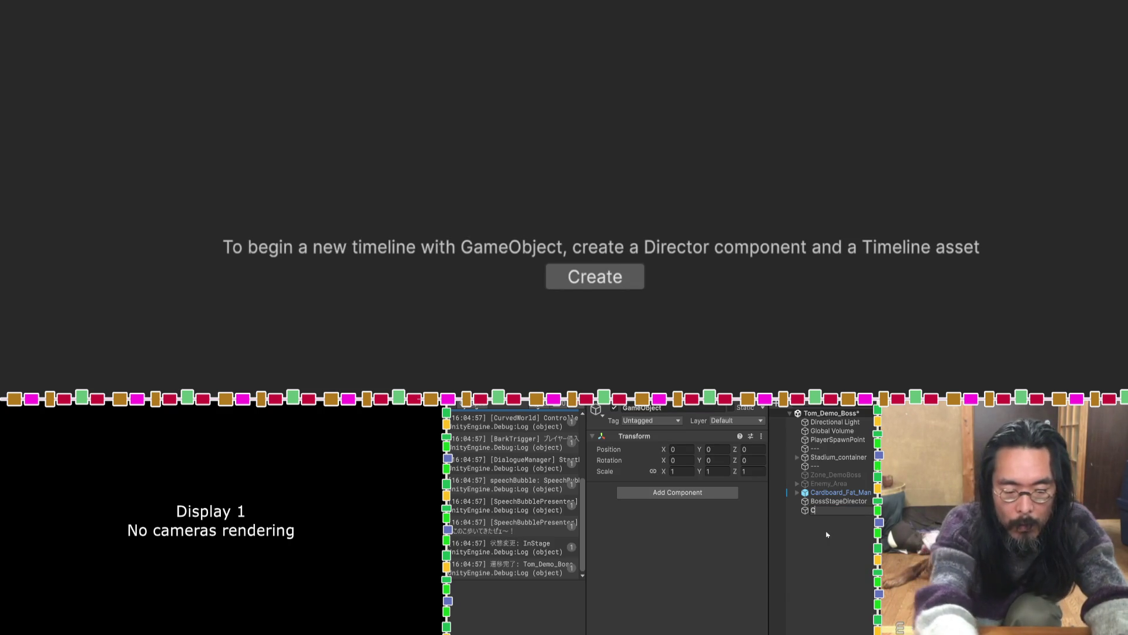
pyautogui.press('Return')
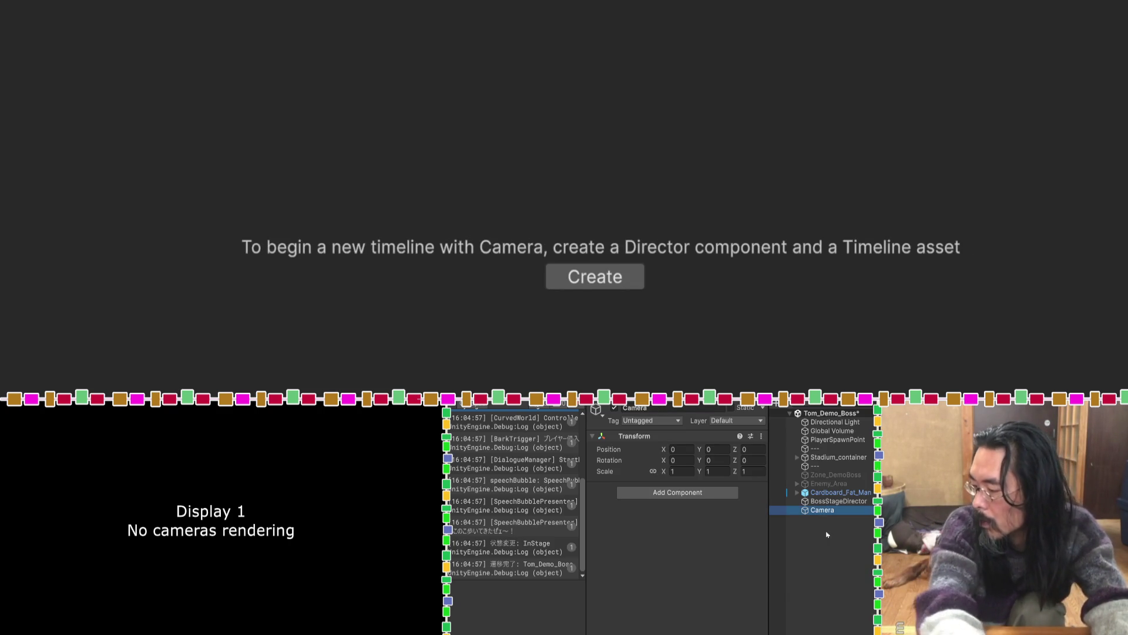
# Rename the Camera object to IntoroCamera, then switch to the browser.
pyautogui.rightClick(822, 511)
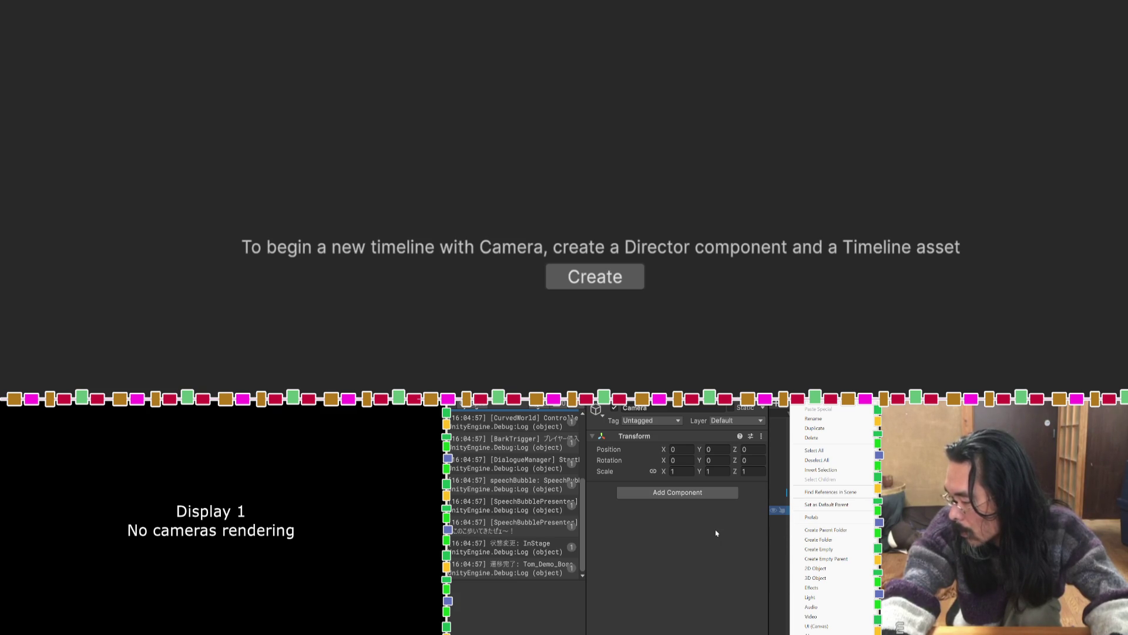
pyautogui.press('Escape')
pyautogui.click(814, 512)
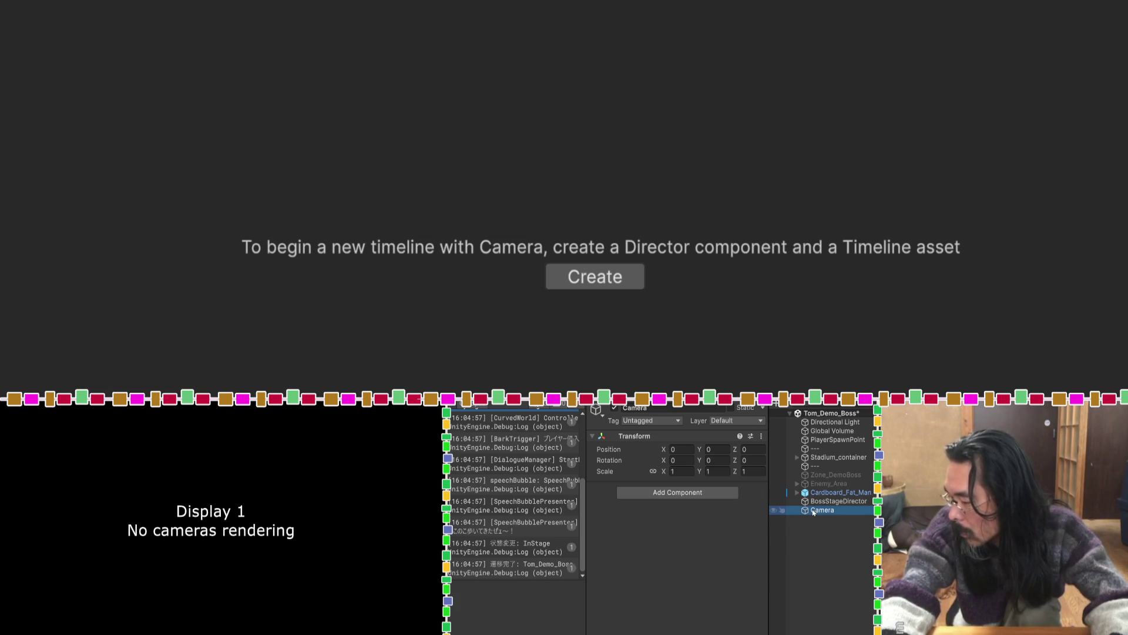
pyautogui.click(814, 512)
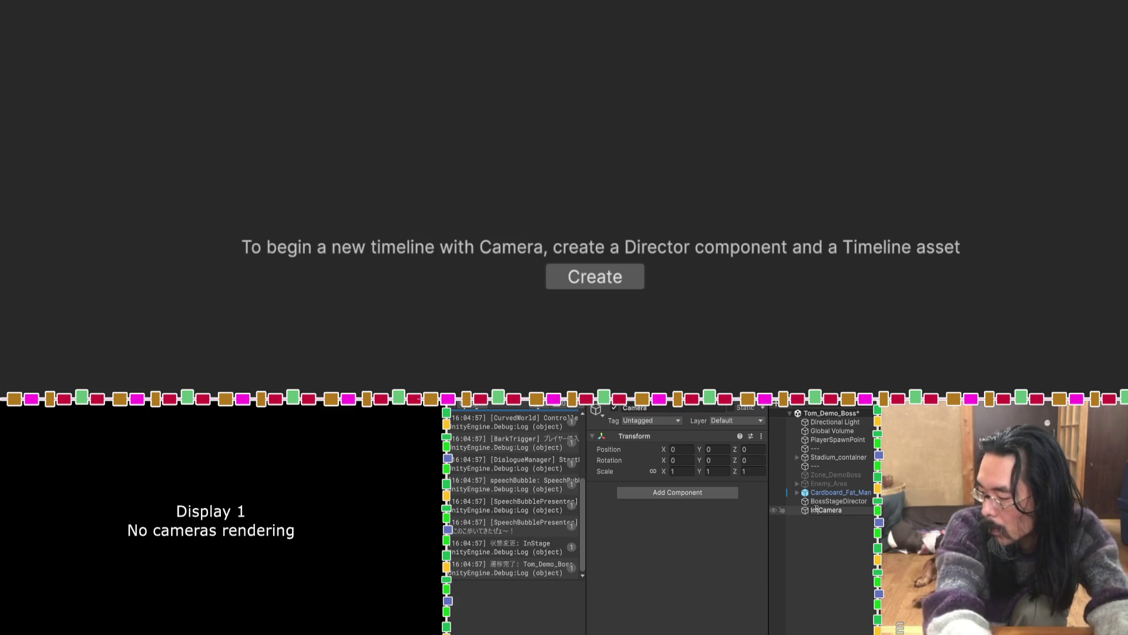
pyautogui.write('toro')
pyautogui.press('Return')
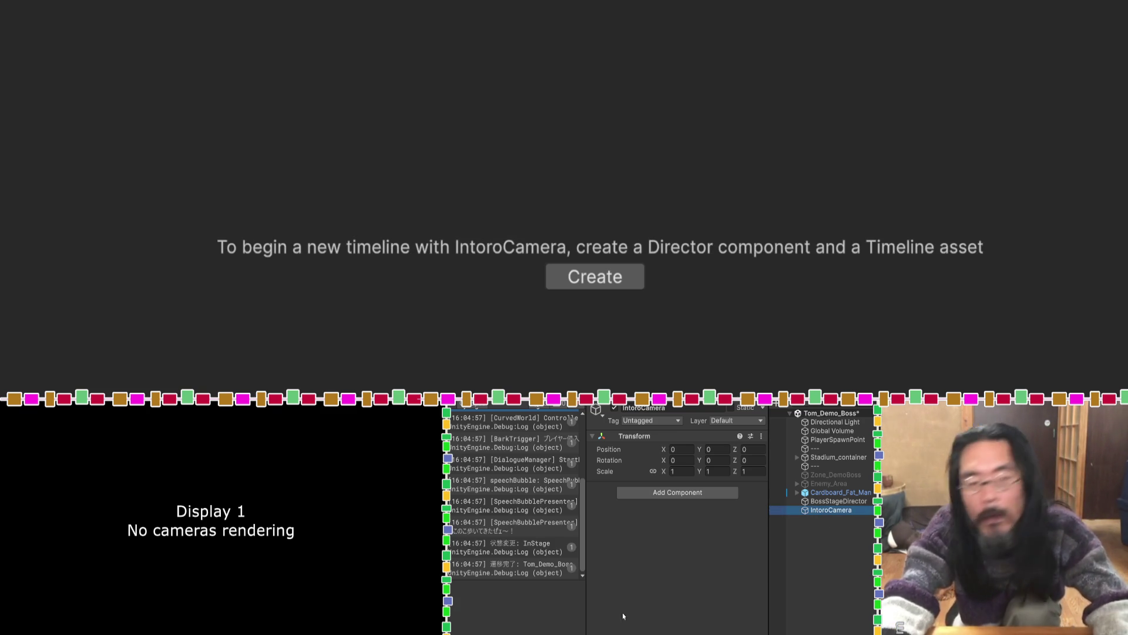
pyautogui.hotkey('alt', 'Tab')
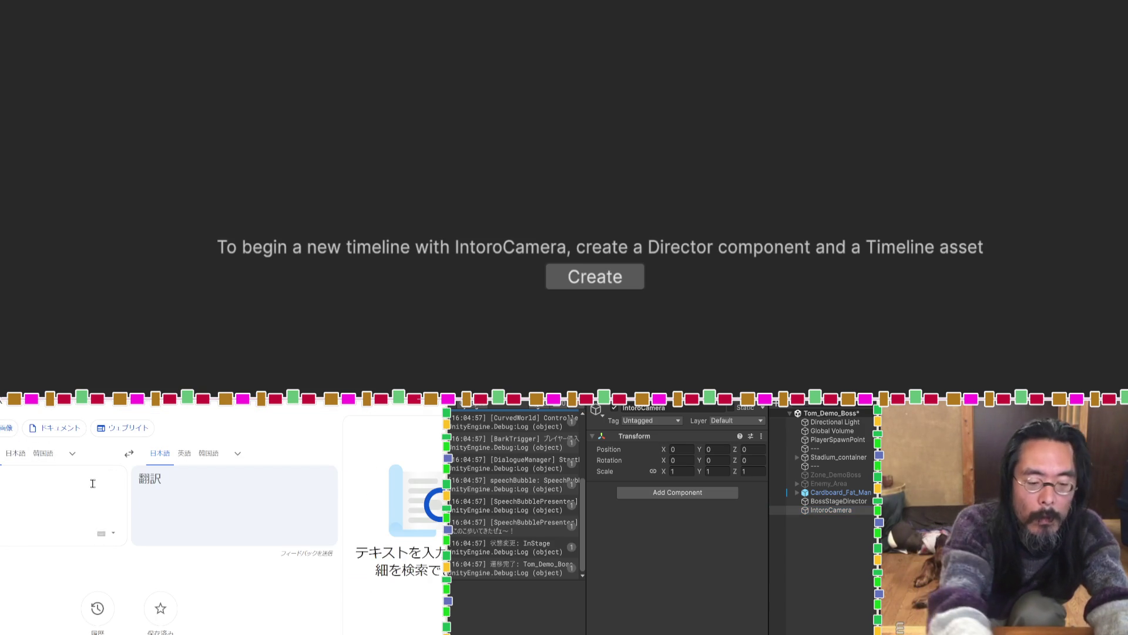
# Translate the Japanese camera name into English, select 'Intro Camera', and return to Unity.
pyautogui.write('kaカメラ')
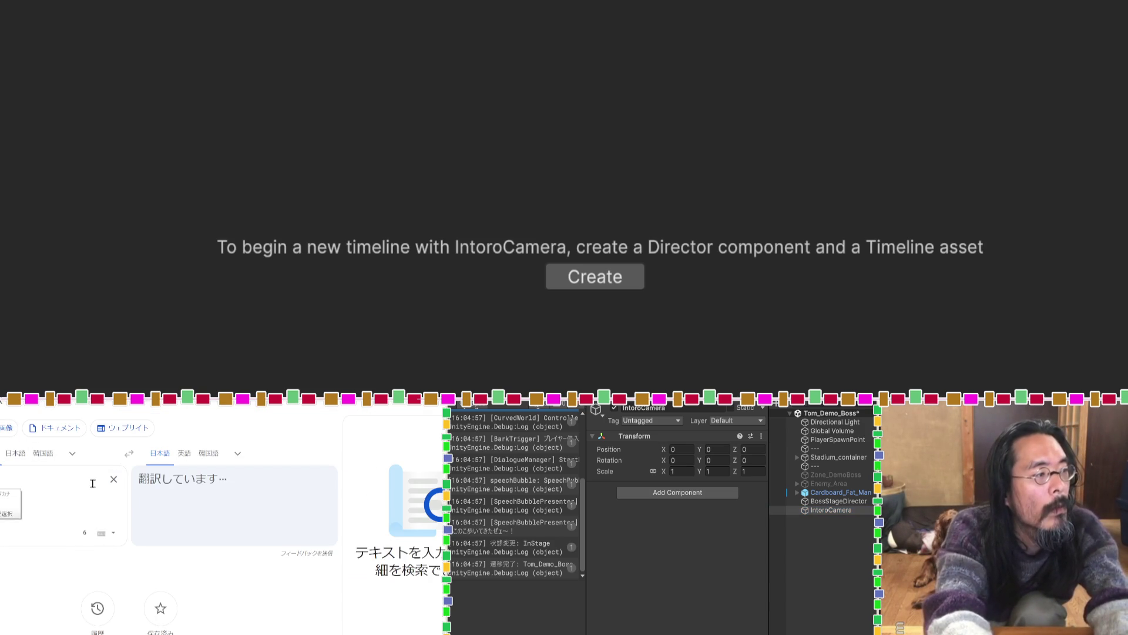
pyautogui.click(184, 453)
pyautogui.moveTo(239, 487); pyautogui.dragTo(141, 487)
pyautogui.hotkey('ctrl', 'c')
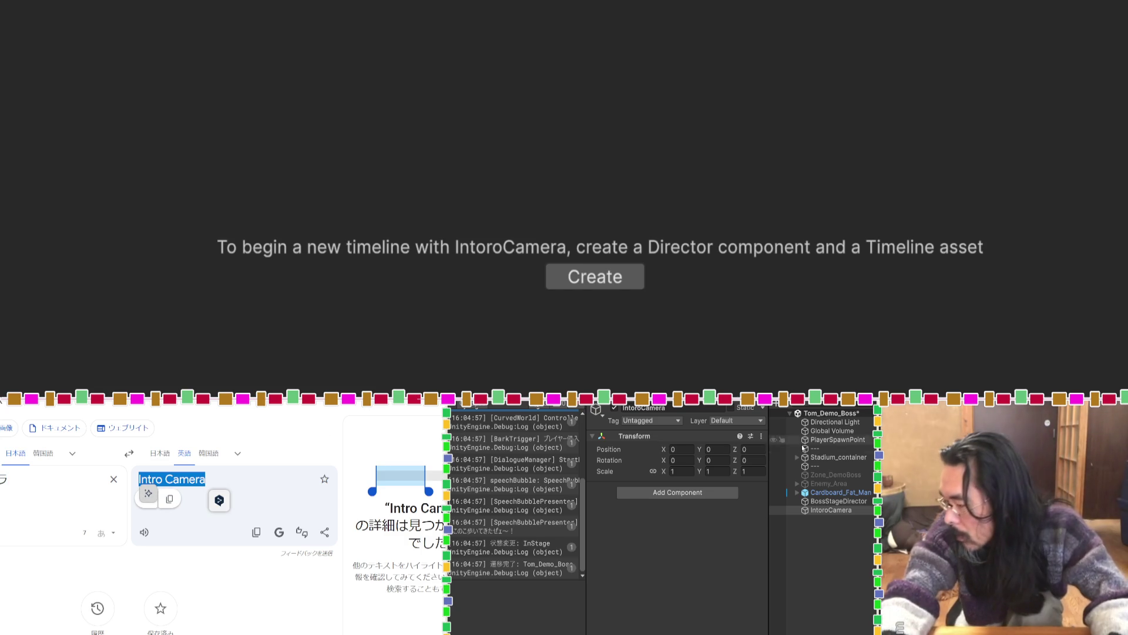
pyautogui.click(824, 510)
pyautogui.click(822, 510)
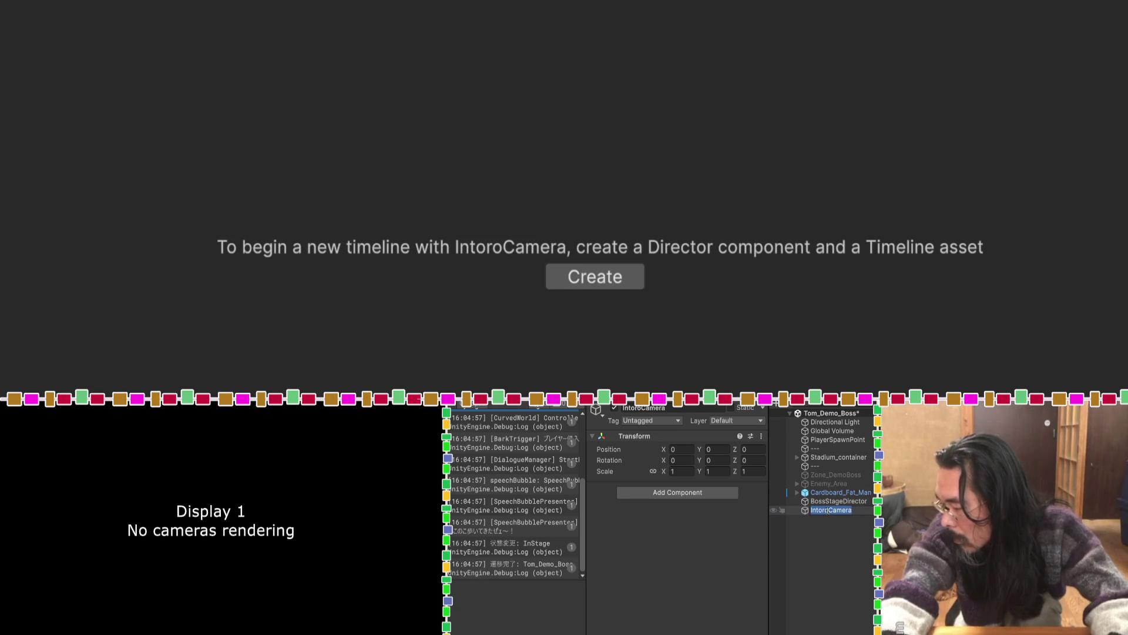
# Rename IntoroCamera to Intro_Camera using the translated name.
pyautogui.hotkey('ctrl', 'v')
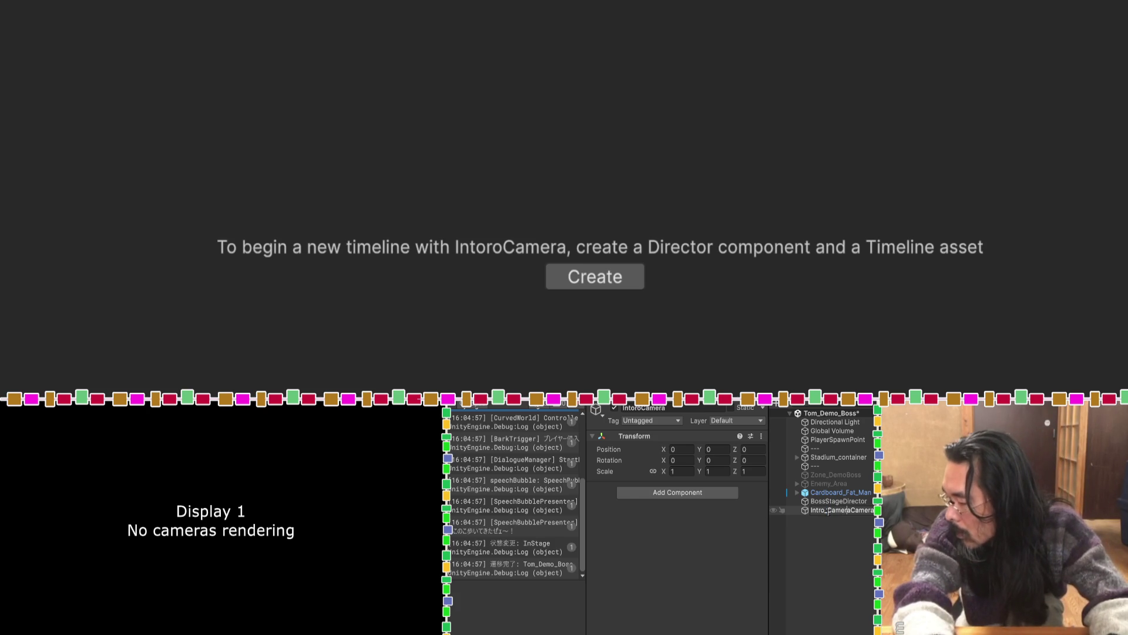
pyautogui.press('Delete')
pyautogui.press('Delete')
pyautogui.press('Delete')
pyautogui.press('Return')
# Add a child Cinemachine Camera under Intro_Camera and name it Cut1.
pyautogui.rightClick(829, 511)
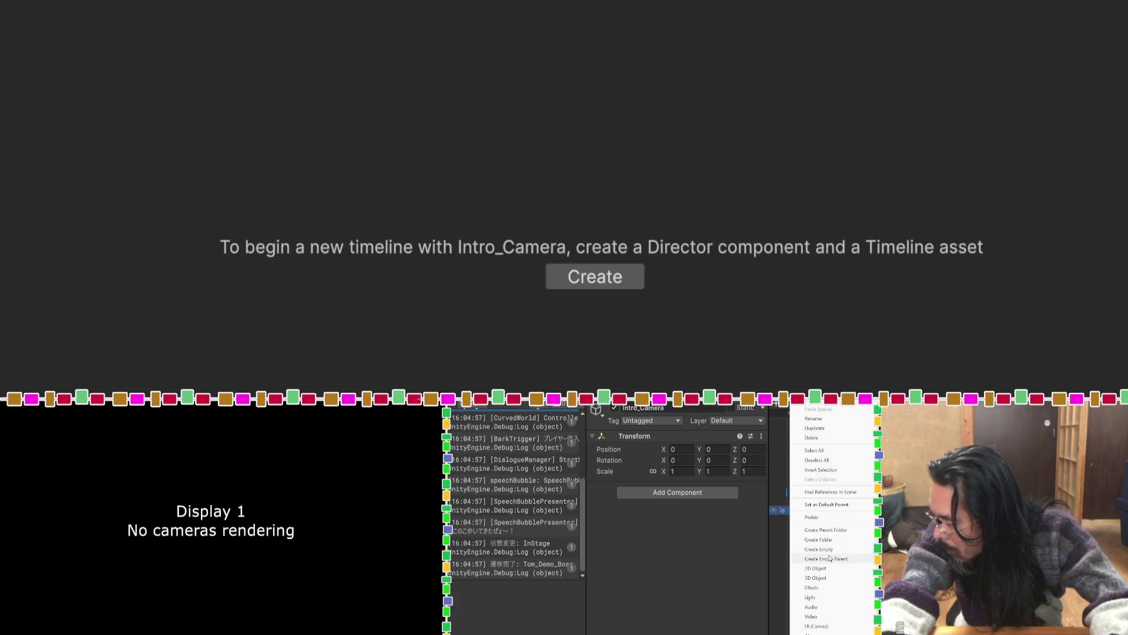
pyautogui.scroll(-2, 830, 555)
pyautogui.scroll(-4, 821, 588)
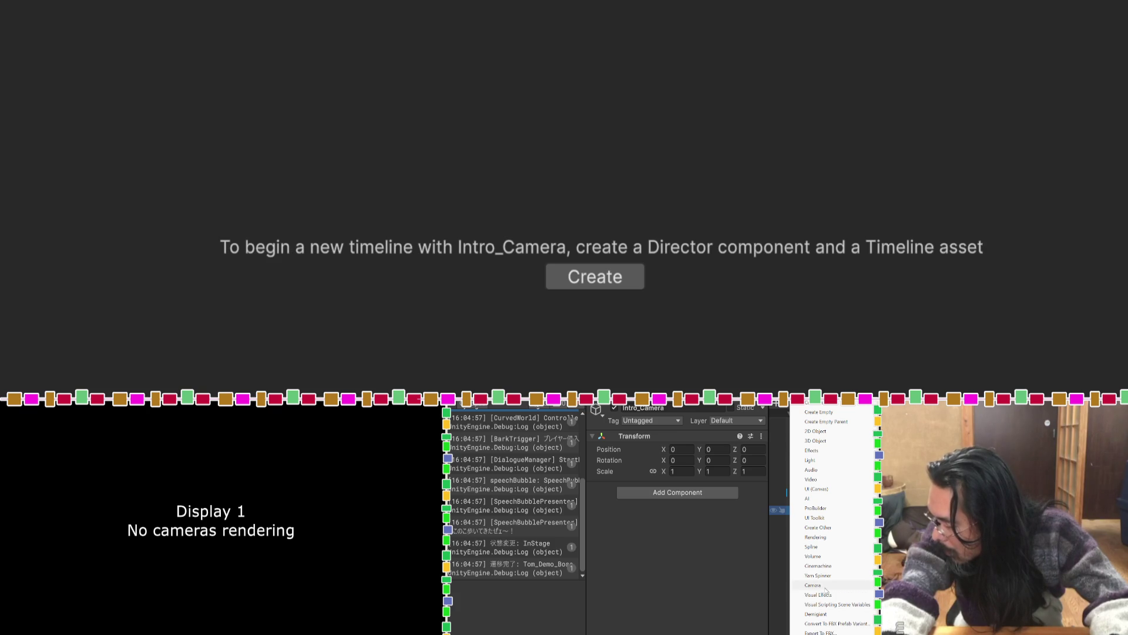
pyautogui.scroll(-3, 826, 590)
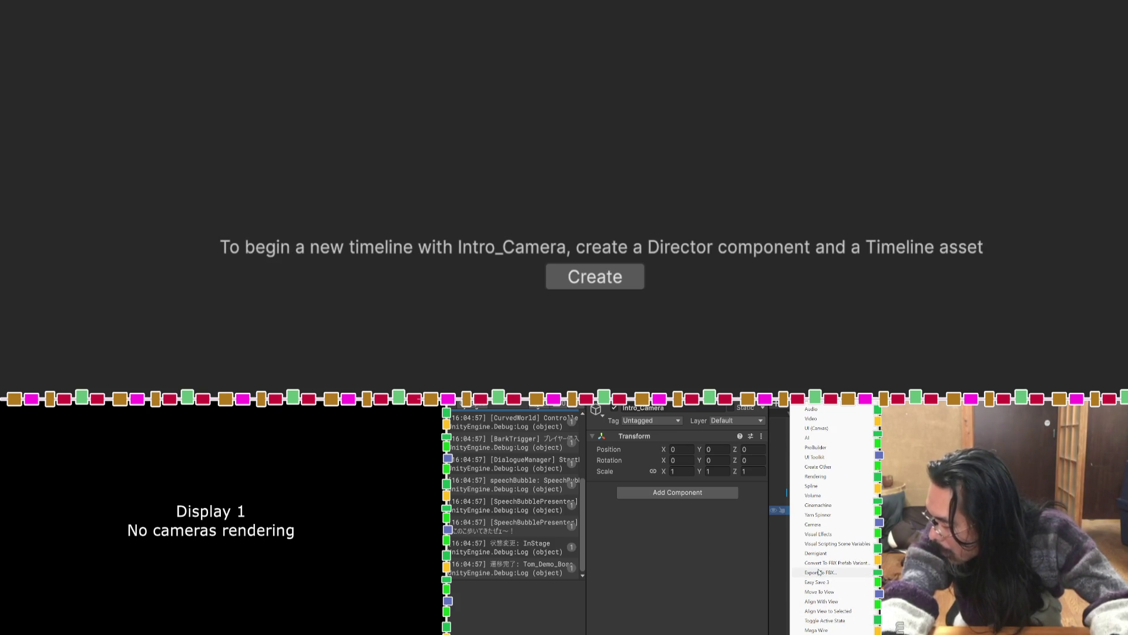
pyautogui.moveTo(838, 508)
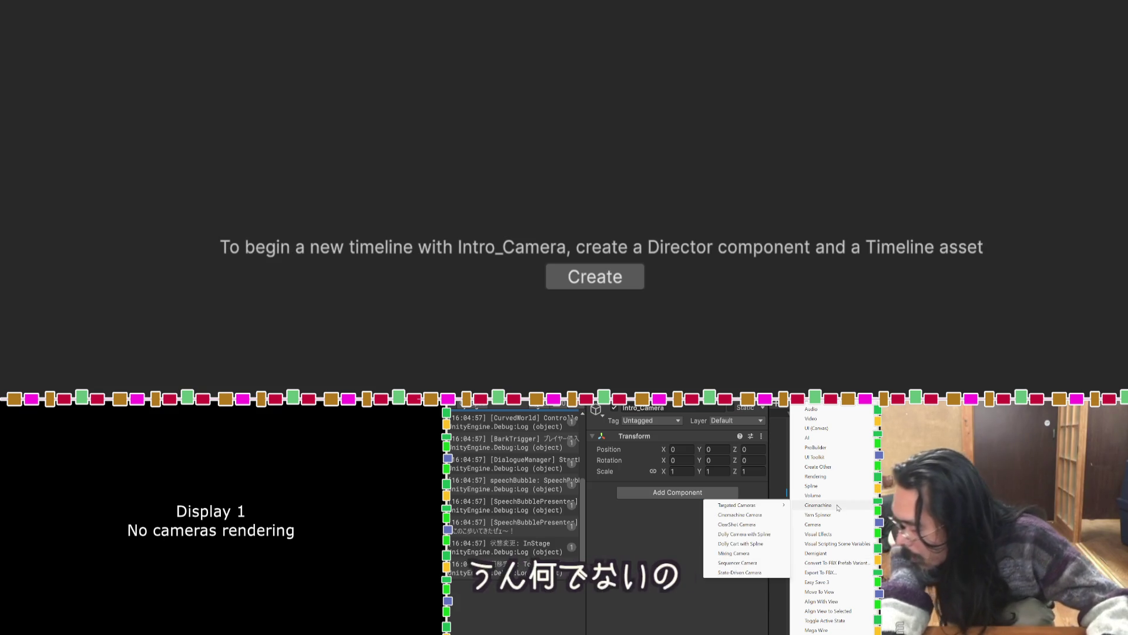
pyautogui.click(754, 516)
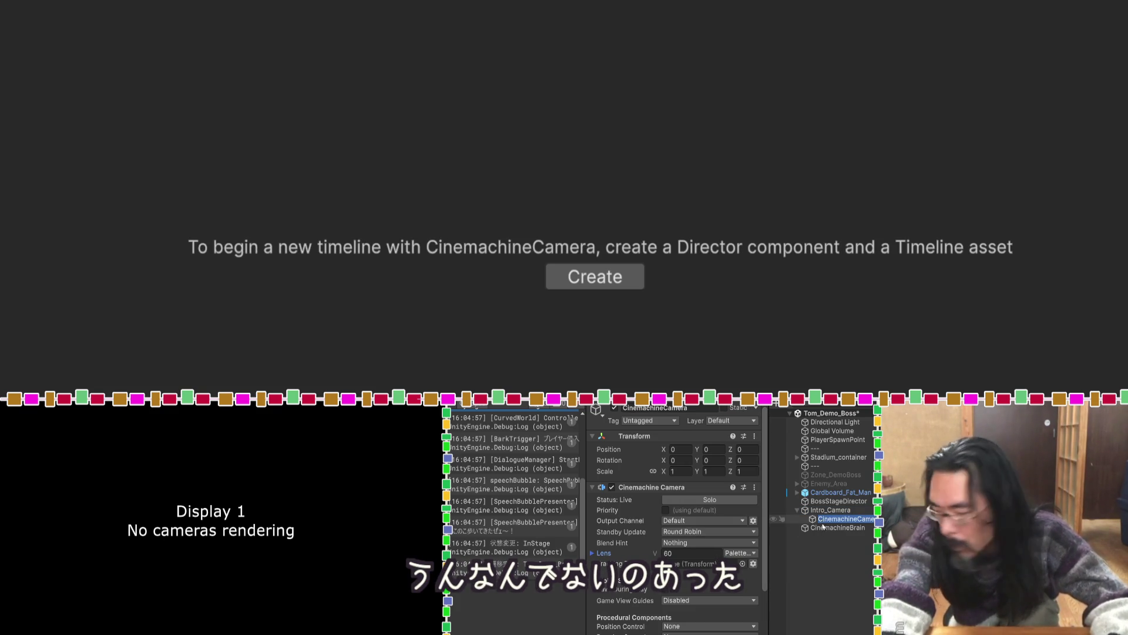
pyautogui.write('Cut1')
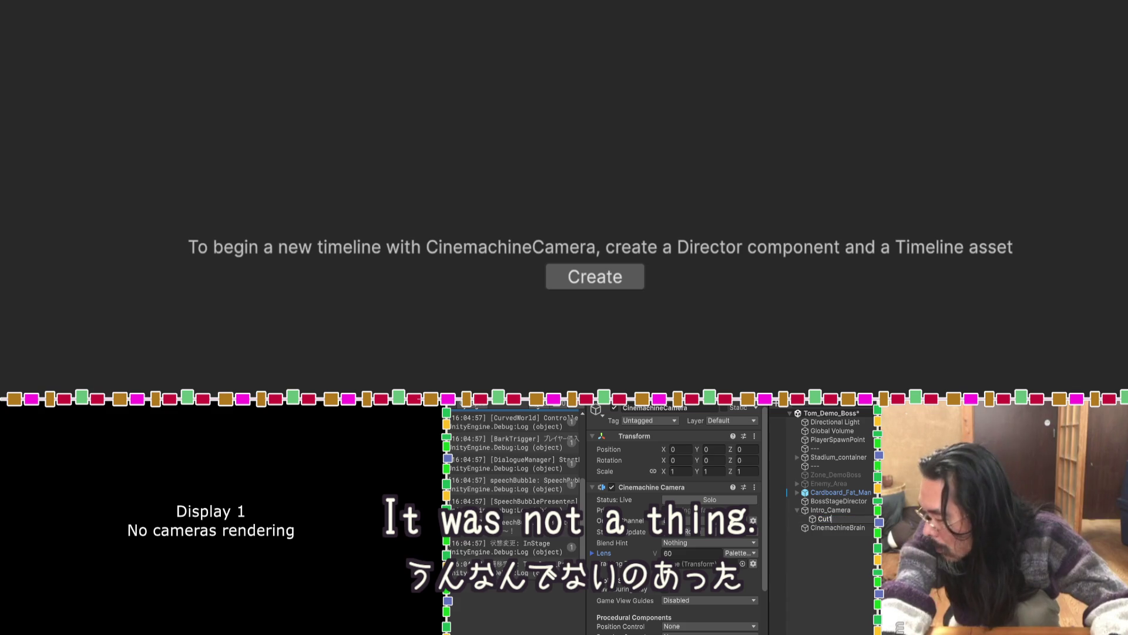
pyautogui.click(822, 537)
pyautogui.click(815, 520)
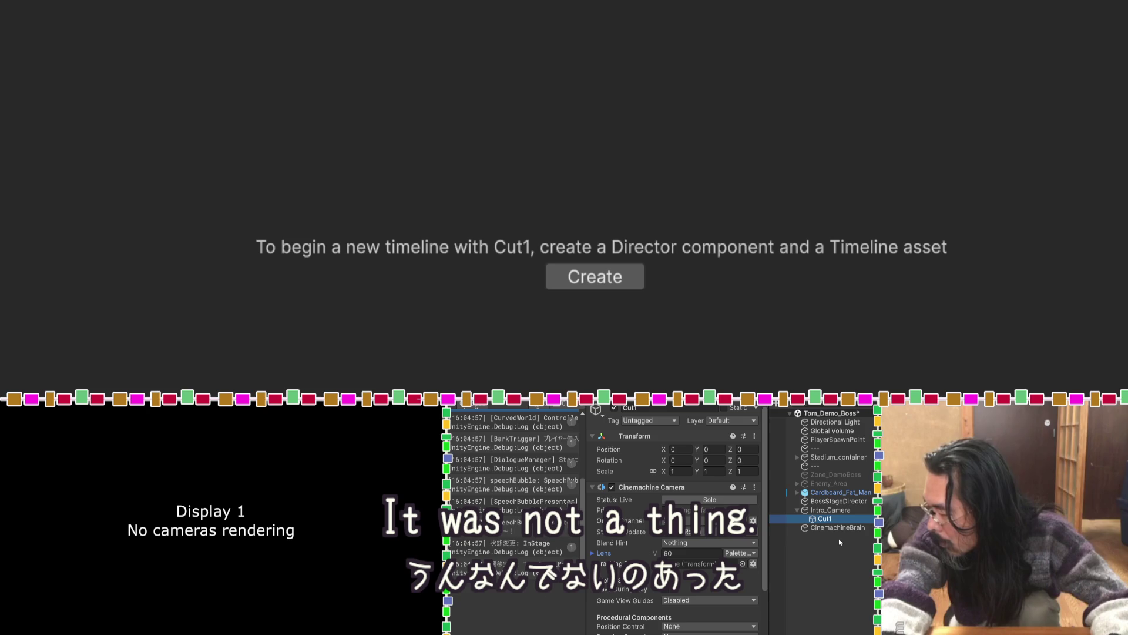
# Browse the Intro_Camera context menu without adding anything, then save the scene.
pyautogui.rightClick(831, 509)
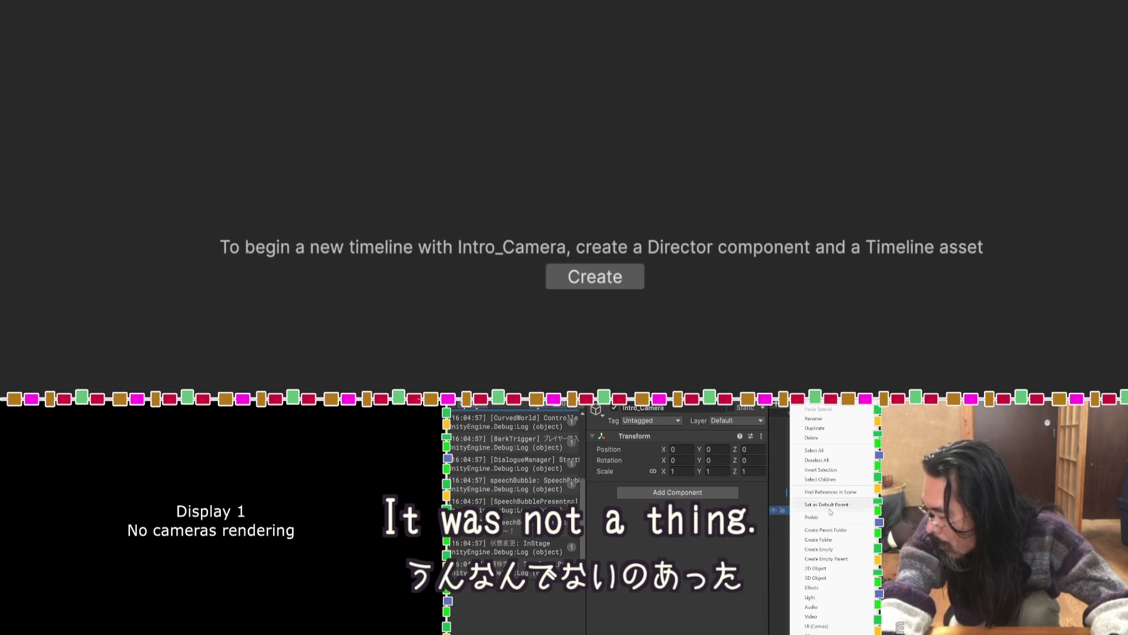
pyautogui.moveTo(835, 581)
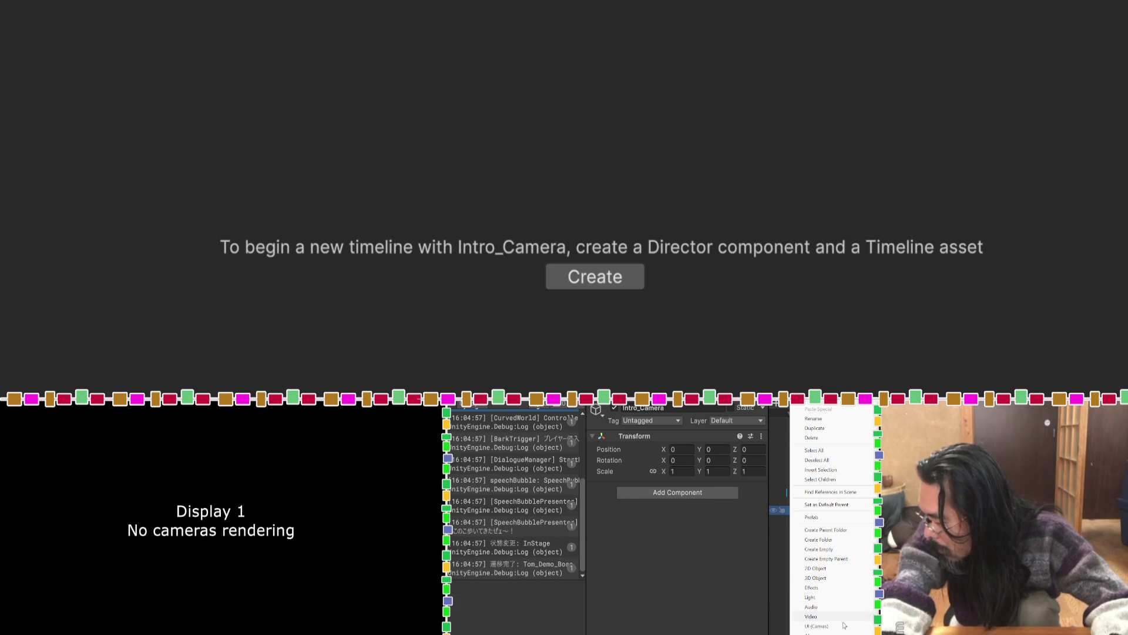
pyautogui.scroll(-3, 835, 545)
pyautogui.scroll(-10, 831, 517)
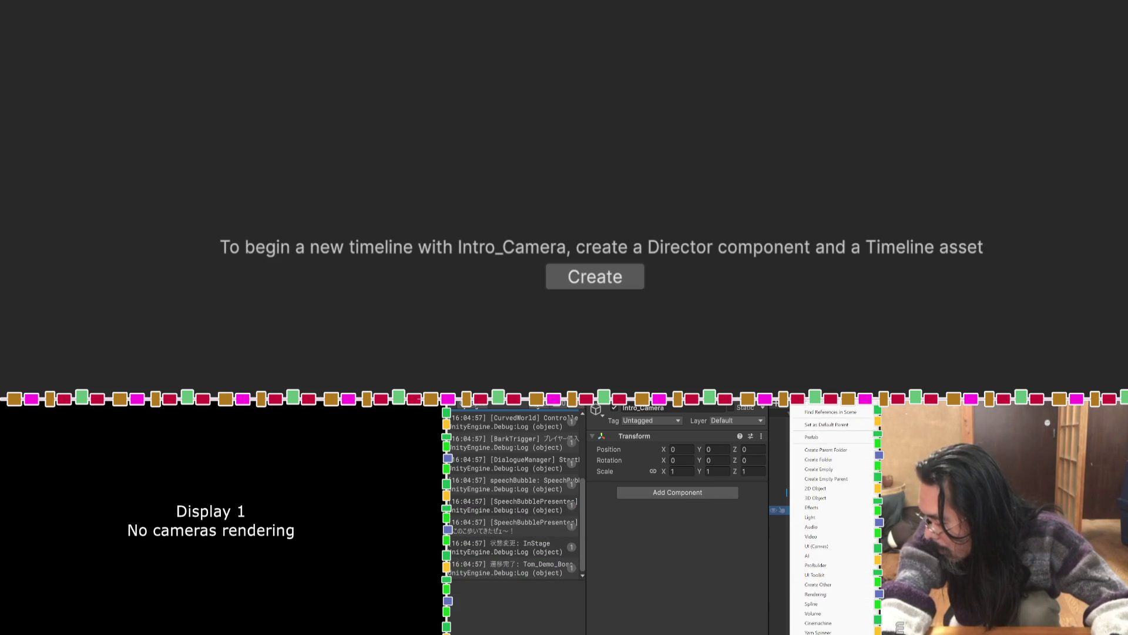
pyautogui.scroll(-1, 837, 517)
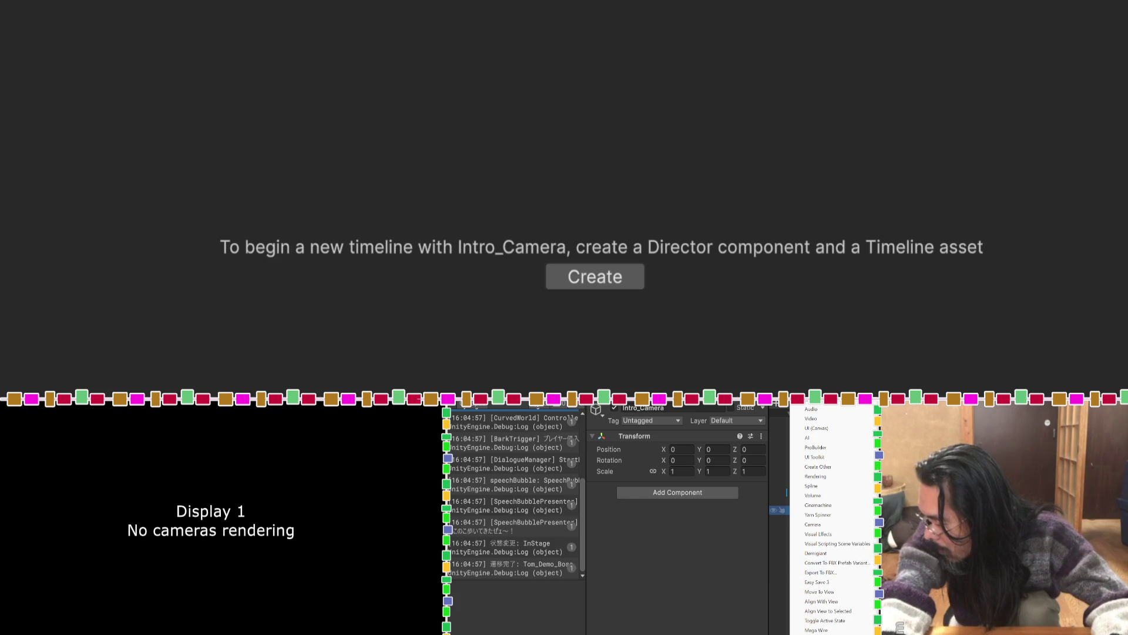
pyautogui.click(753, 604)
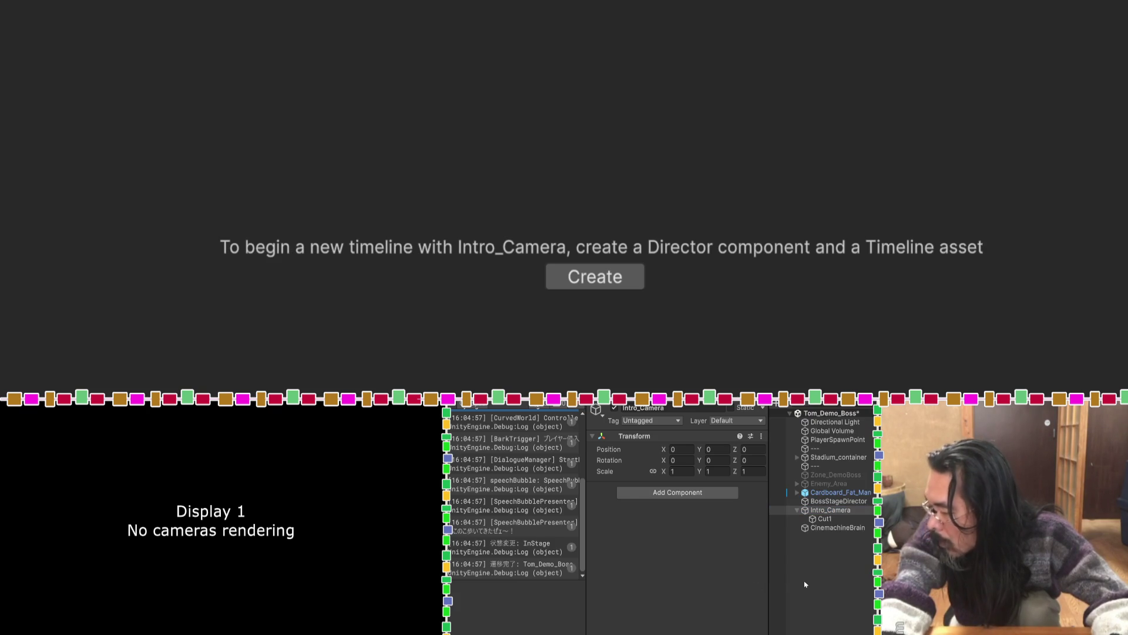
pyautogui.hotkey('ctrl', 's')
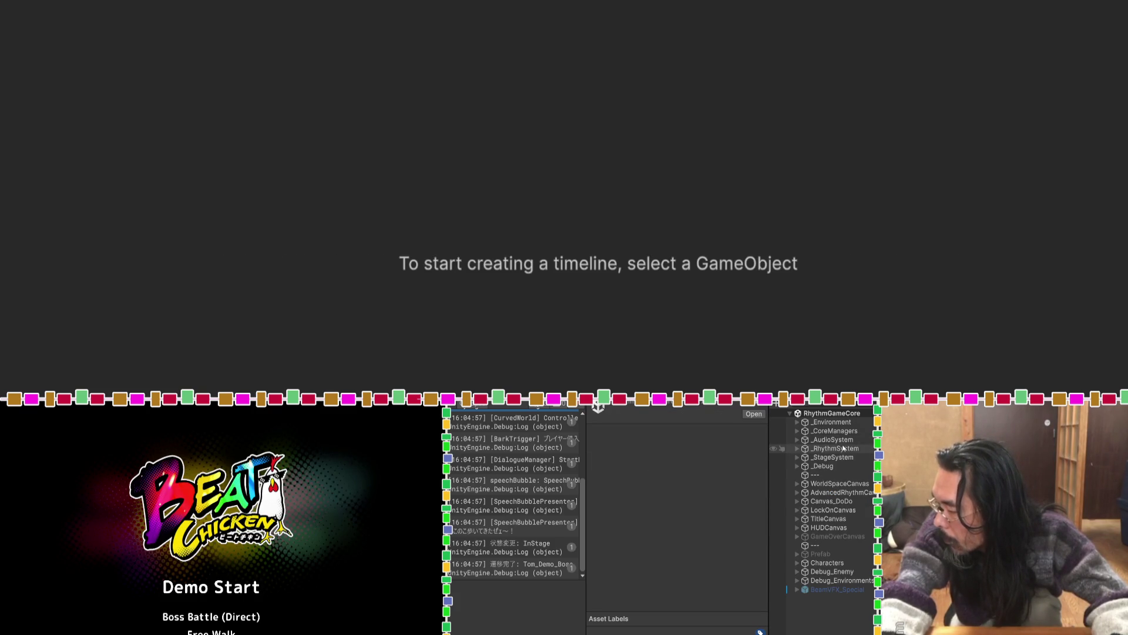
# Expand _Environment and its Camera group to inspect Main Camera (Re).
pyautogui.click(797, 422)
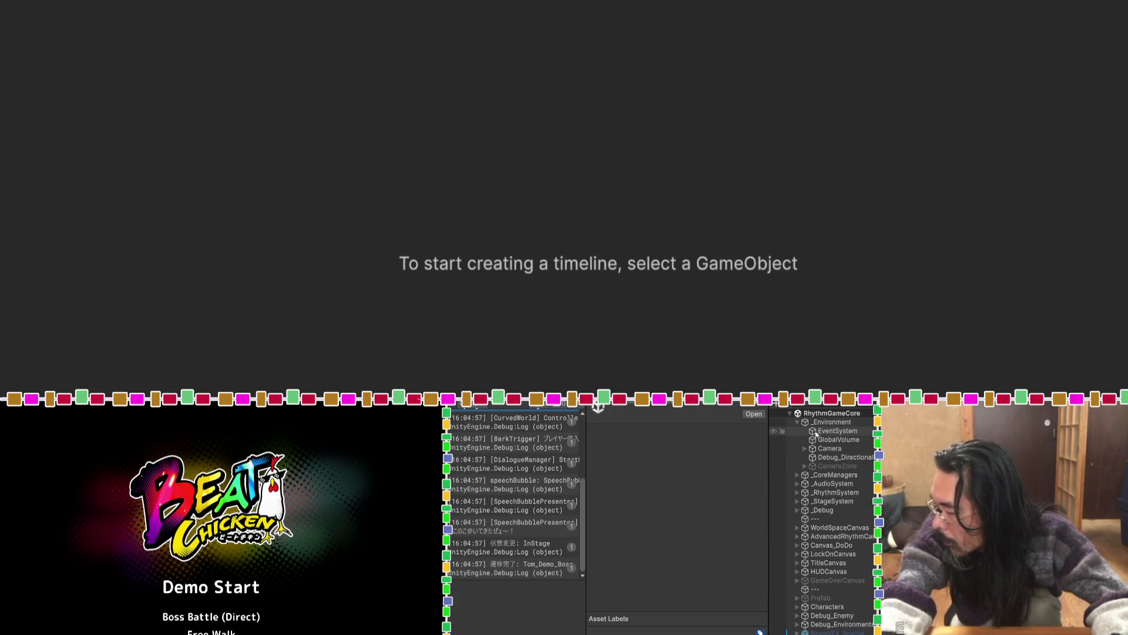
pyautogui.click(804, 448)
pyautogui.click(831, 458)
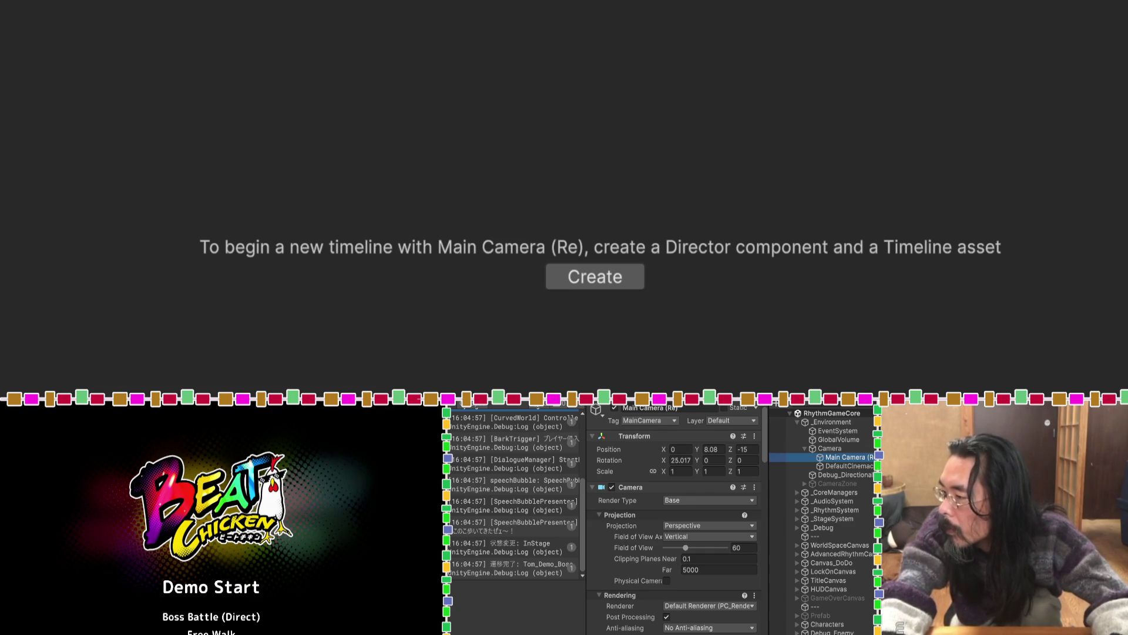
pyautogui.click(598, 407)
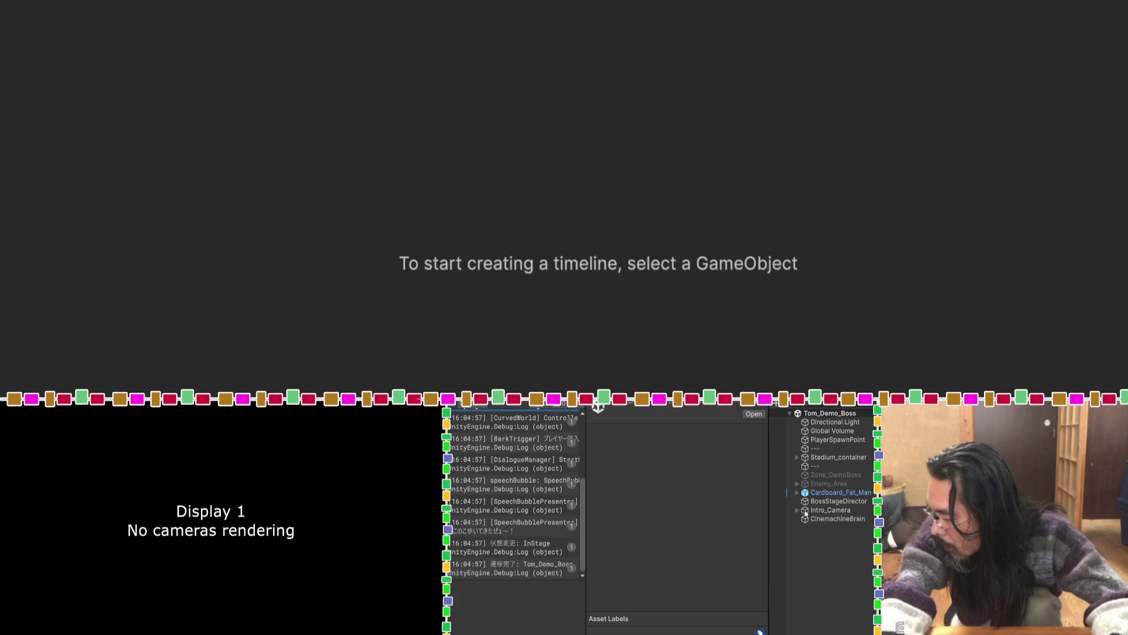
# Inspect Intro_Camera's children, then undo to restore Main Camera (Re) under Intro_Camera.
pyautogui.click(805, 511)
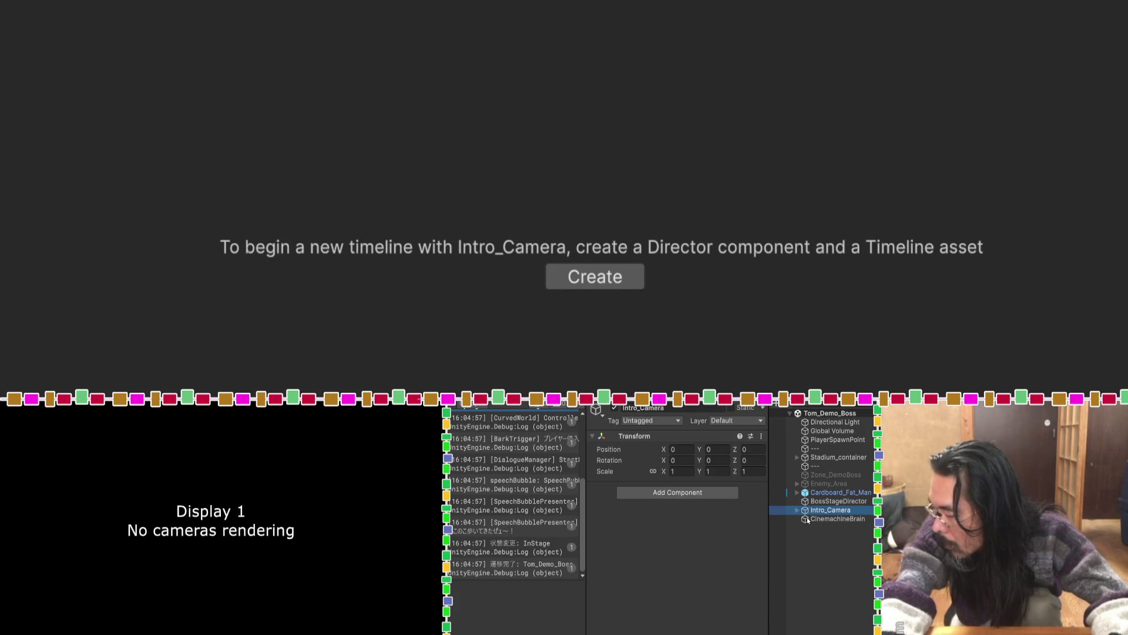
pyautogui.click(808, 520)
pyautogui.scroll(-1, 753, 523)
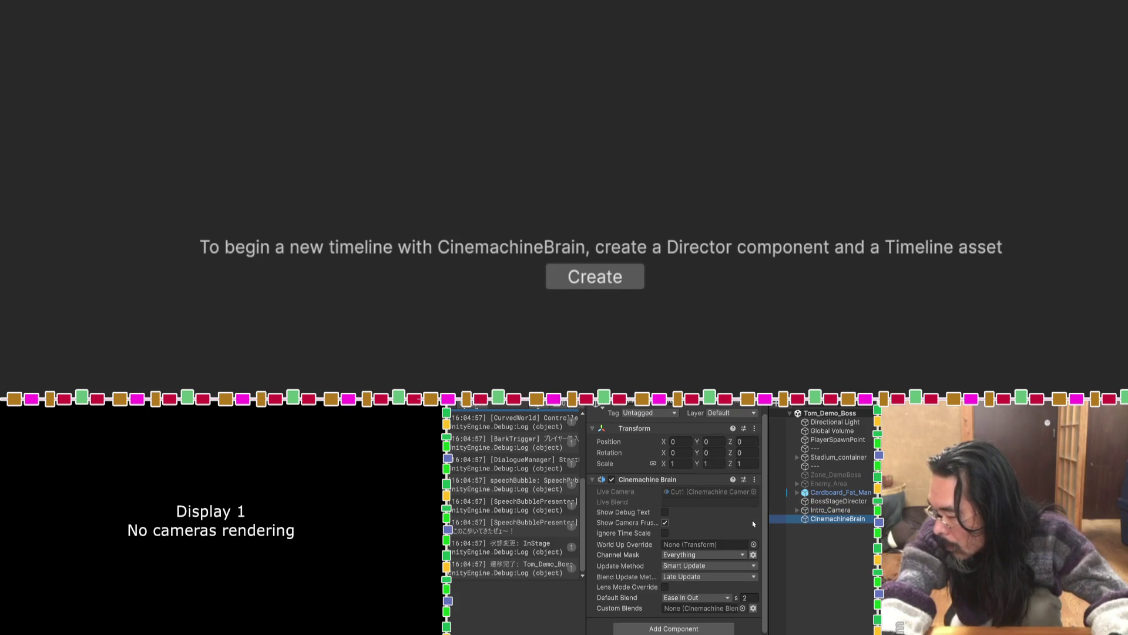
pyautogui.click(797, 509)
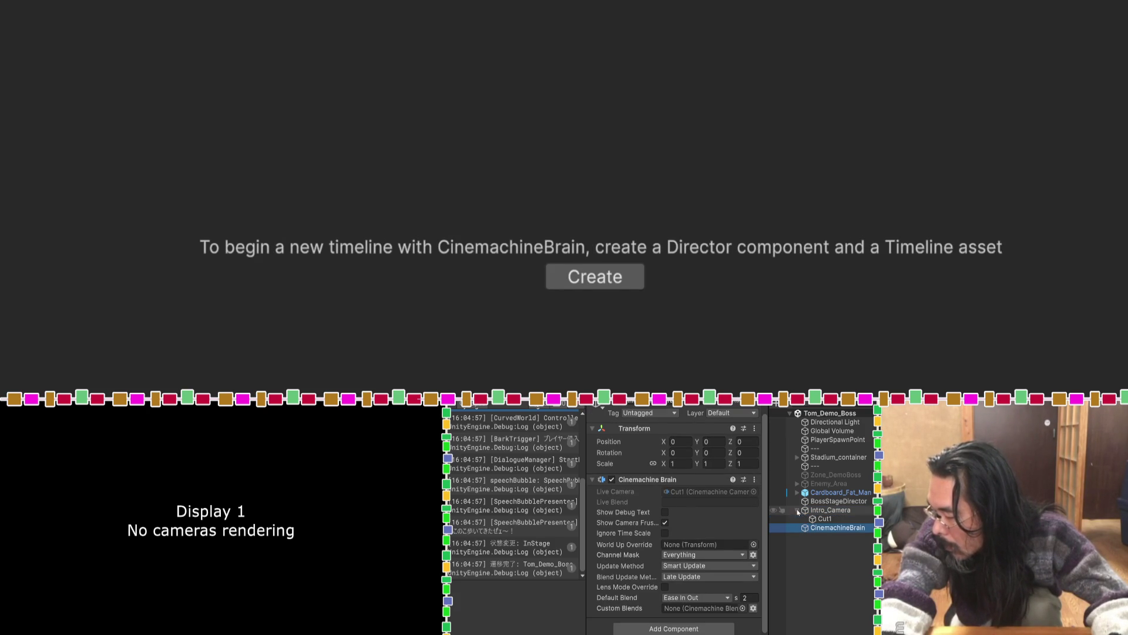
pyautogui.click(811, 518)
pyautogui.click(814, 527)
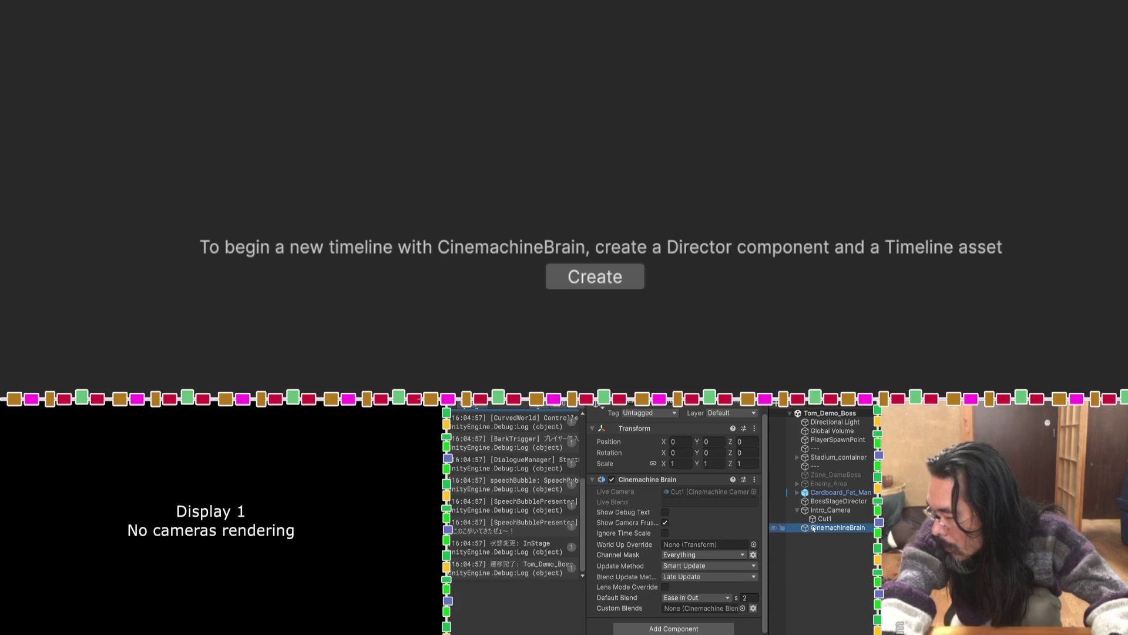
pyautogui.click(815, 511)
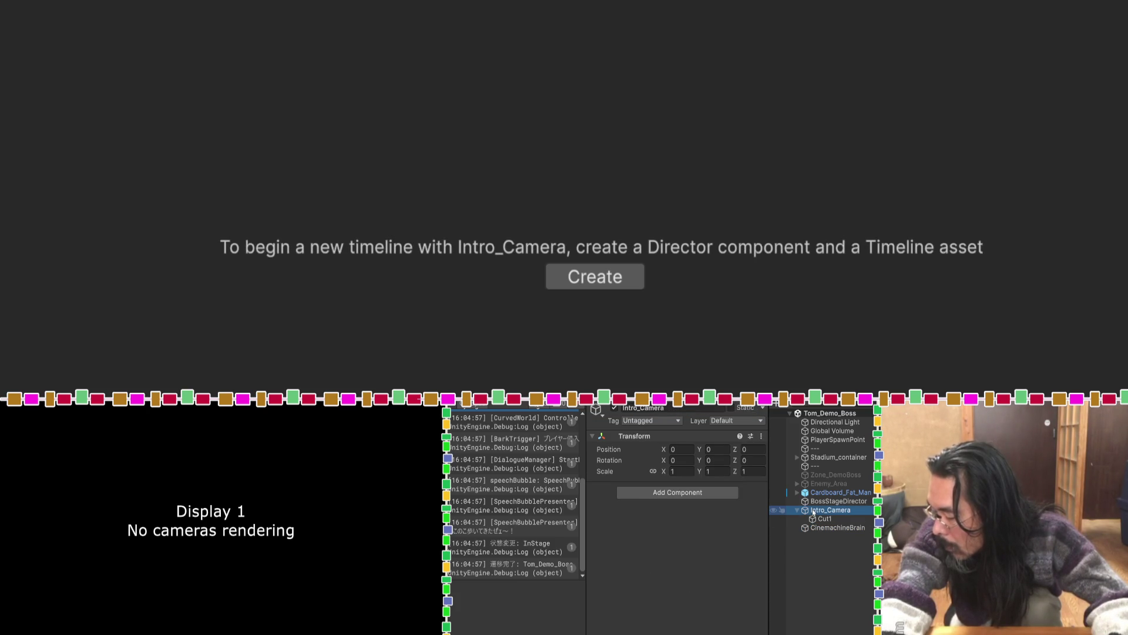
pyautogui.hotkey('ctrl', 'z')
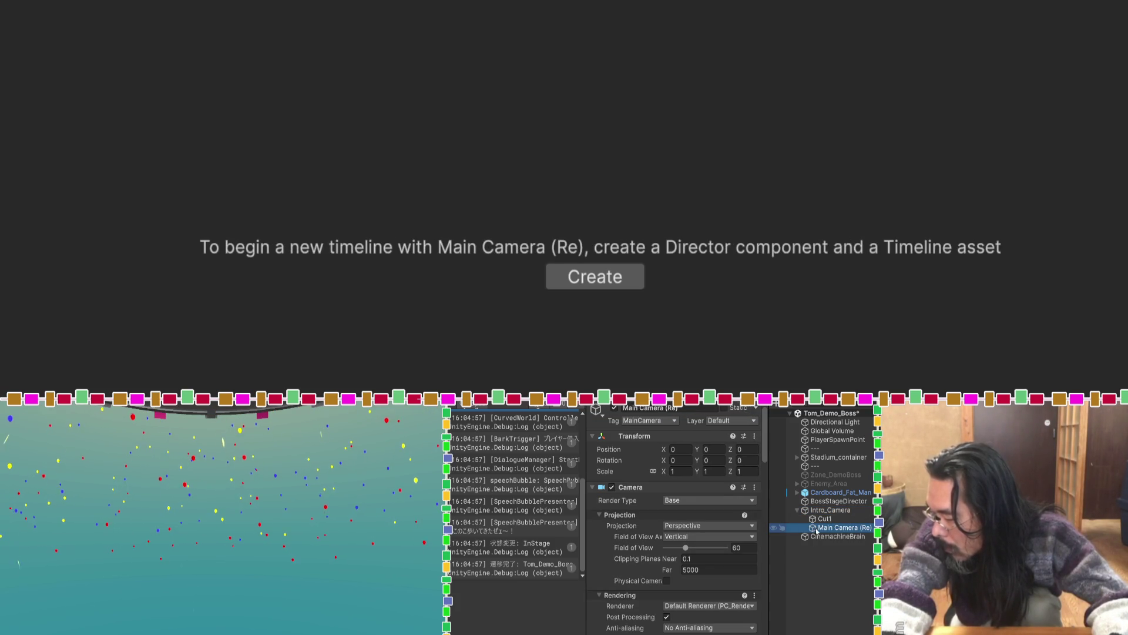
# Remove the Beat Visual Controller and Camera Aspect Ratio Controller components from Main Camera (Re).
pyautogui.scroll(-10, 634, 525)
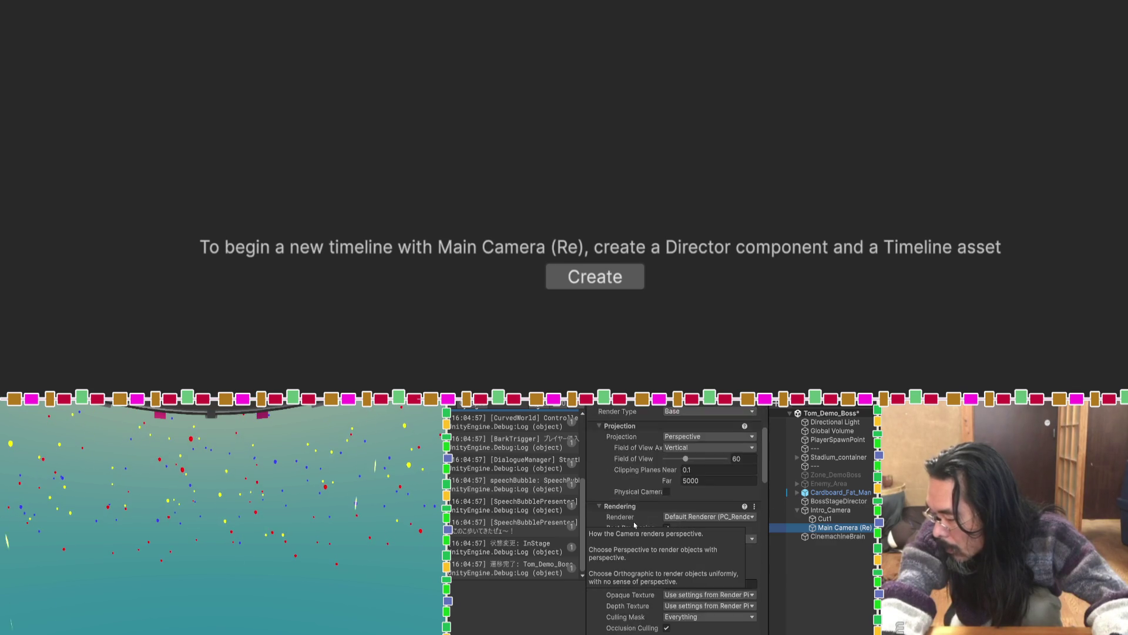
pyautogui.scroll(-3, 638, 542)
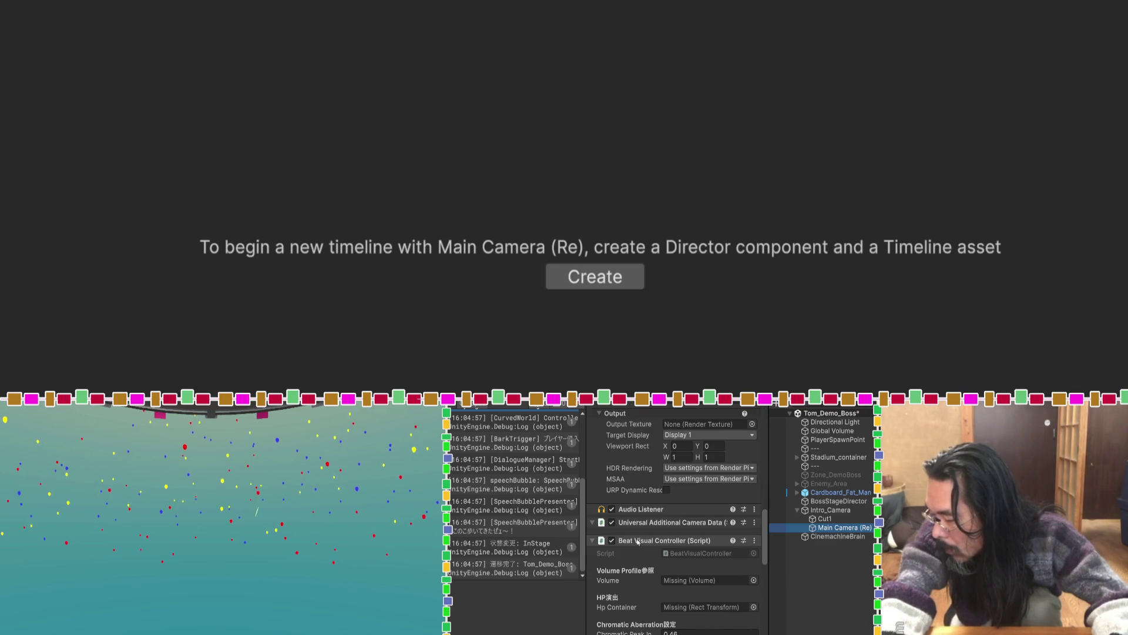
pyautogui.click(755, 542)
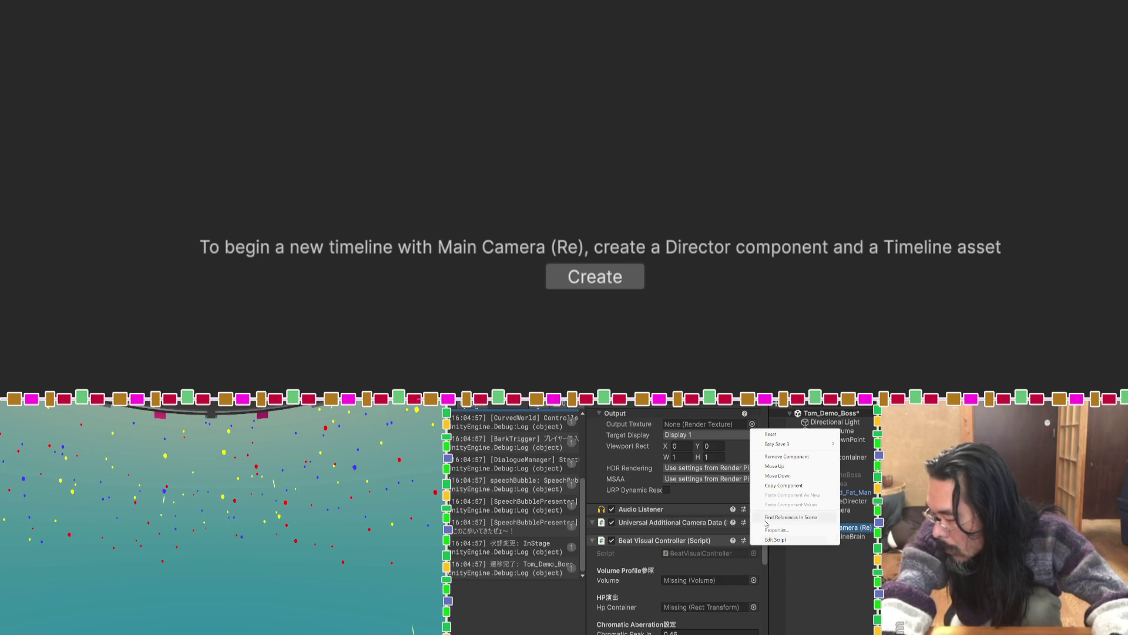
pyautogui.click(782, 457)
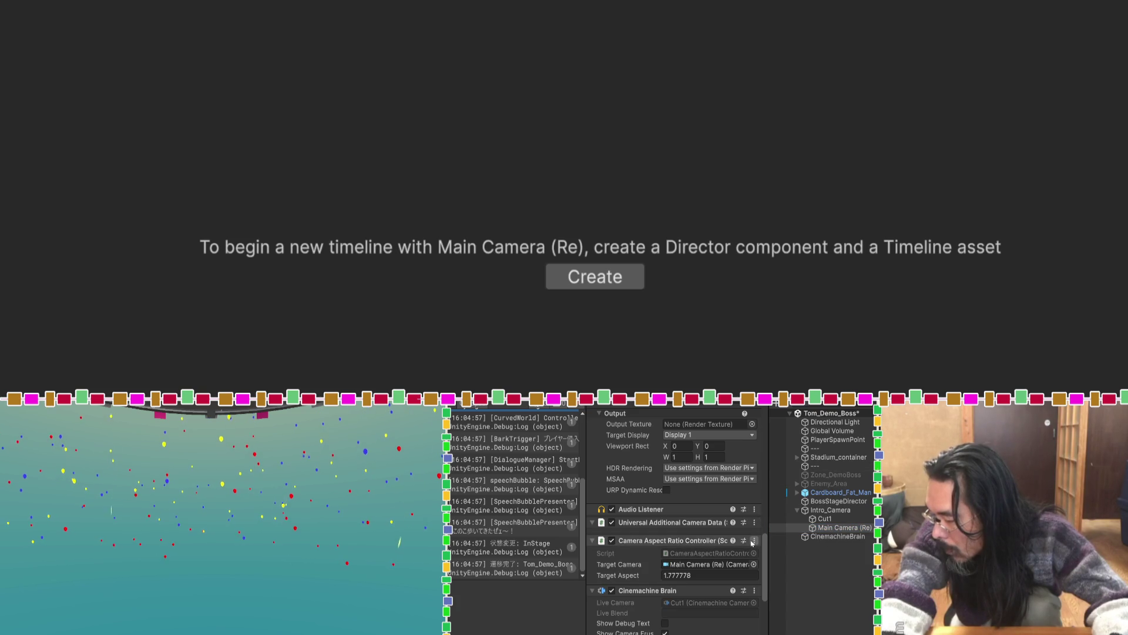
pyautogui.click(754, 541)
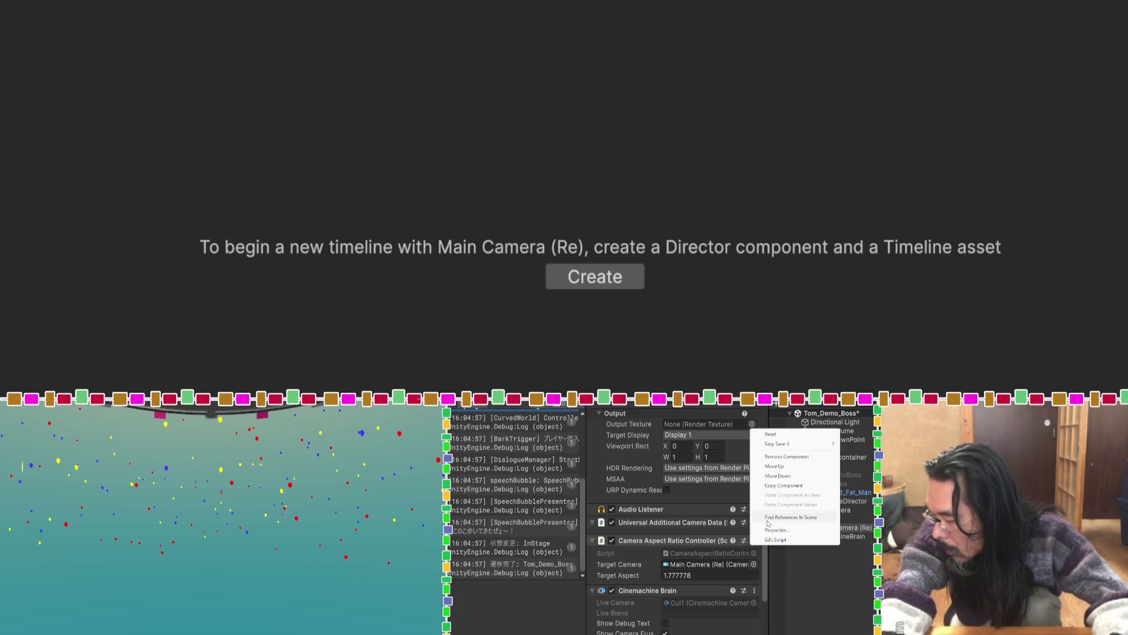
pyautogui.click(782, 458)
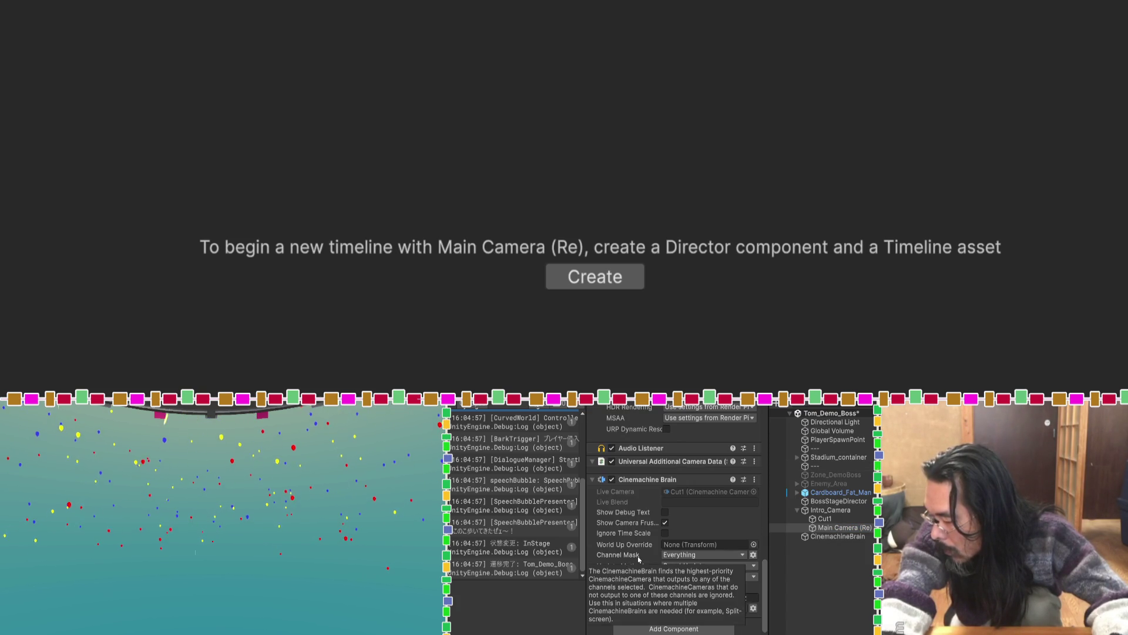
# Delete the separate CinemachineBrain object and reselect Main Camera (Re).
pyautogui.click(814, 537)
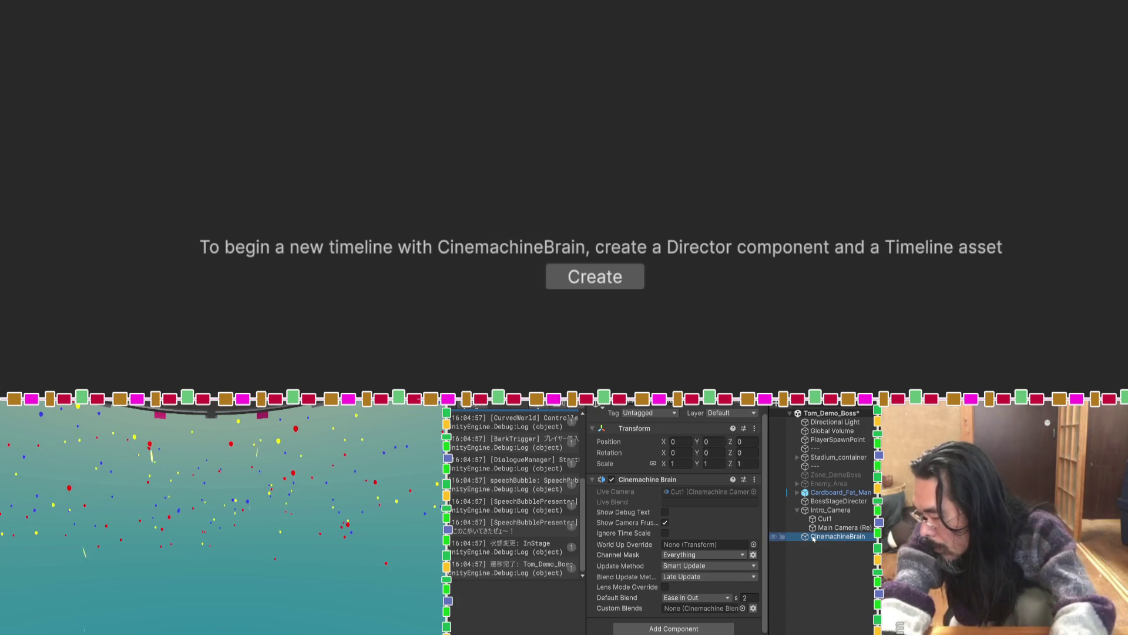
pyautogui.press('Delete')
pyautogui.click(846, 528)
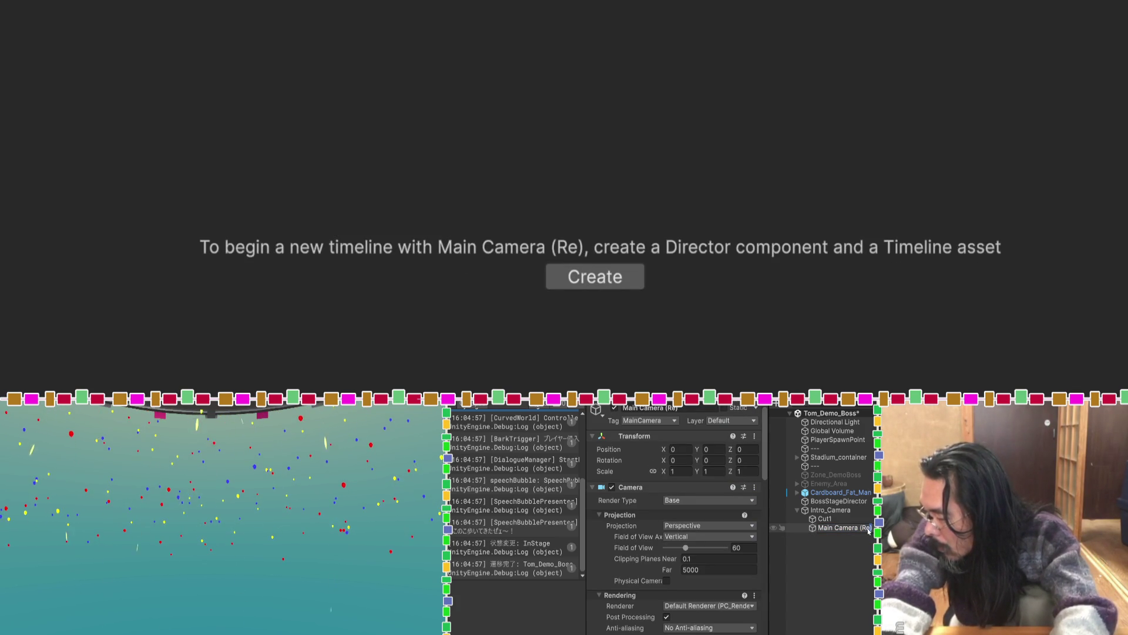
# Rename Main Camera (Re) to DebugCamera.
pyautogui.press('BackSpace')
pyautogui.press('BackSpace')
pyautogui.press('BackSpace')
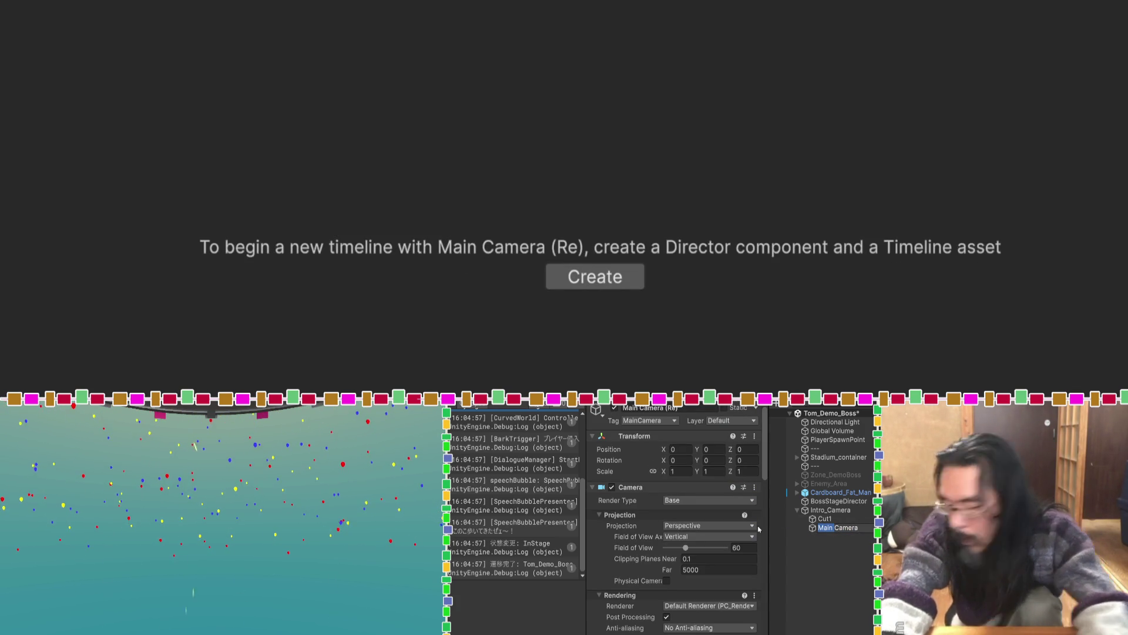
pyautogui.write('D')
pyautogui.write('e')
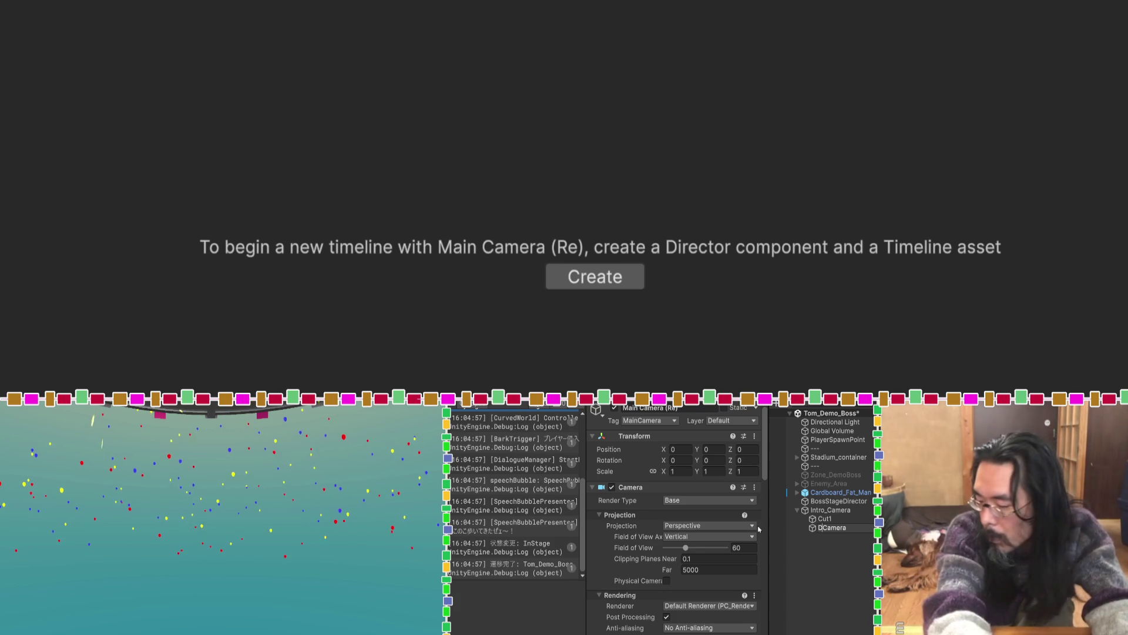
pyautogui.write('bug')
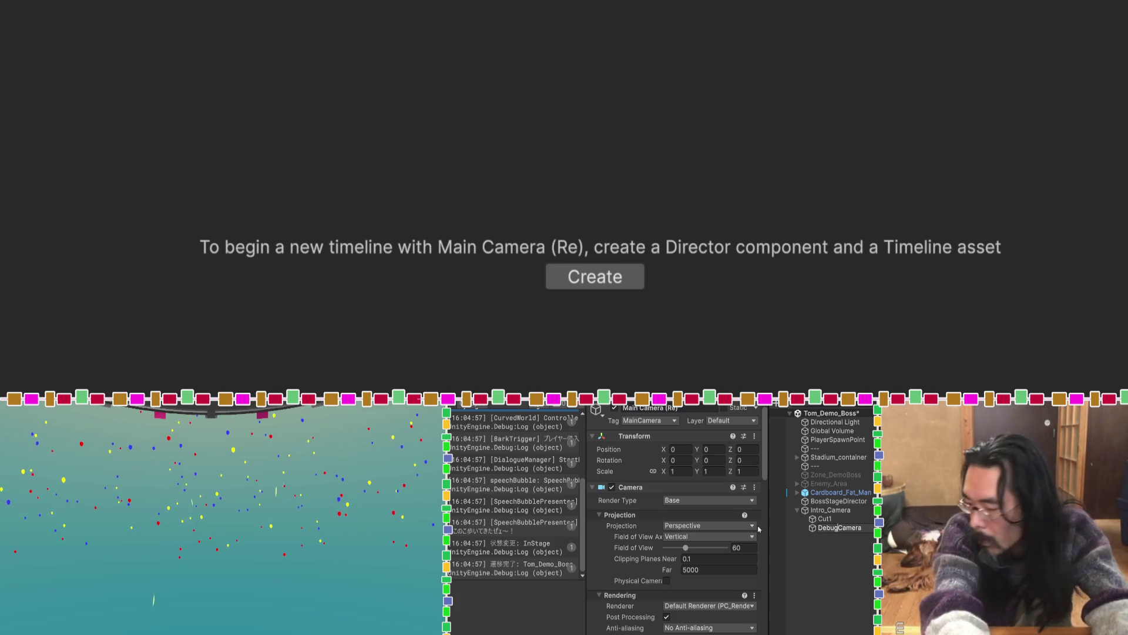
pyautogui.press('Return')
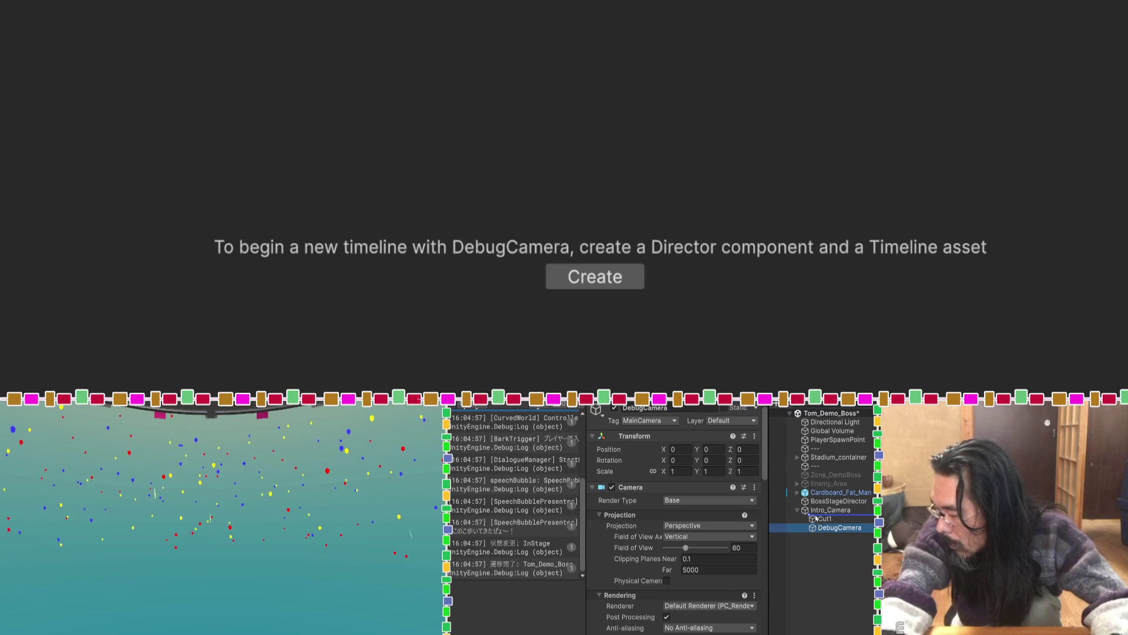
# Move DebugCamera above Cut1 under Intro_Camera and select Cut1.
pyautogui.moveTo(816, 519); pyautogui.dragTo(815, 518)
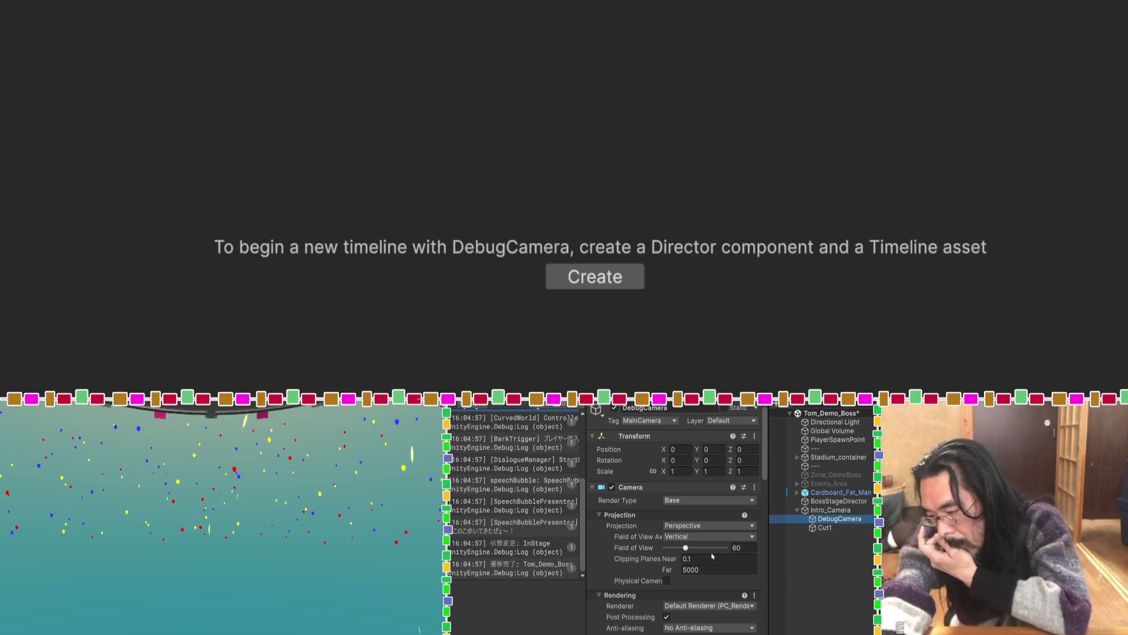
pyautogui.scroll(-5, 712, 555)
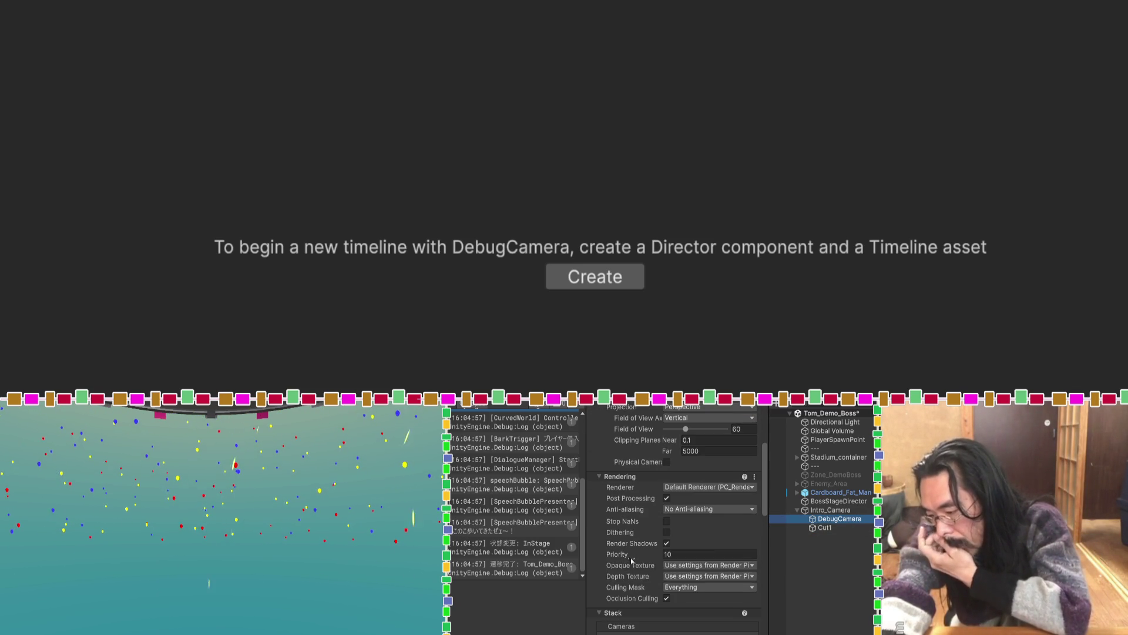
pyautogui.click(814, 527)
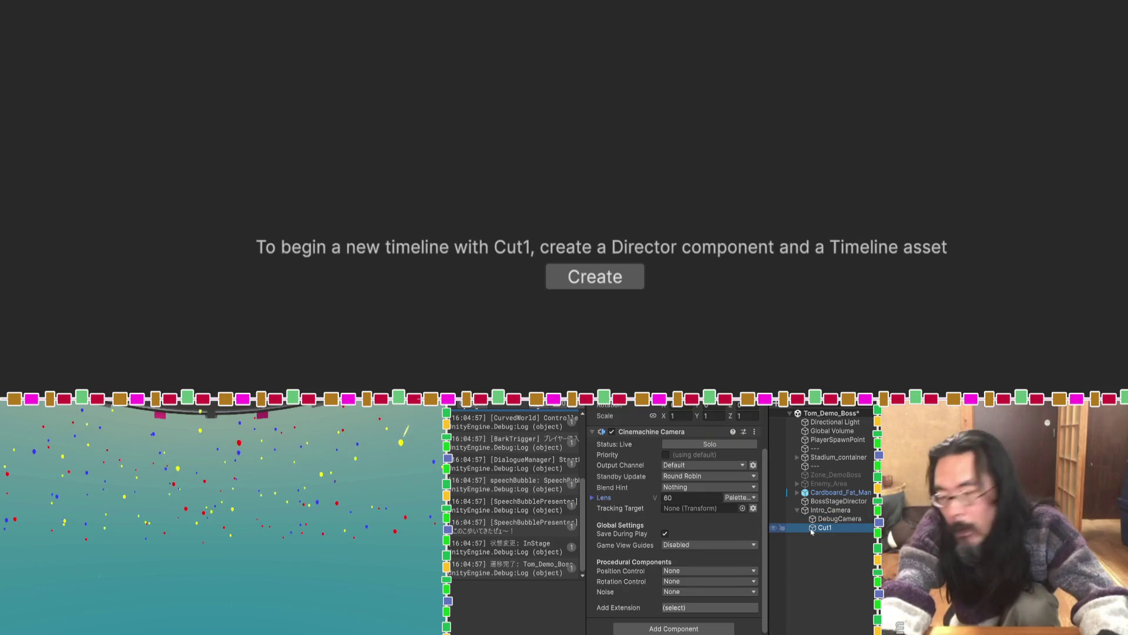
pyautogui.click(417, 3)
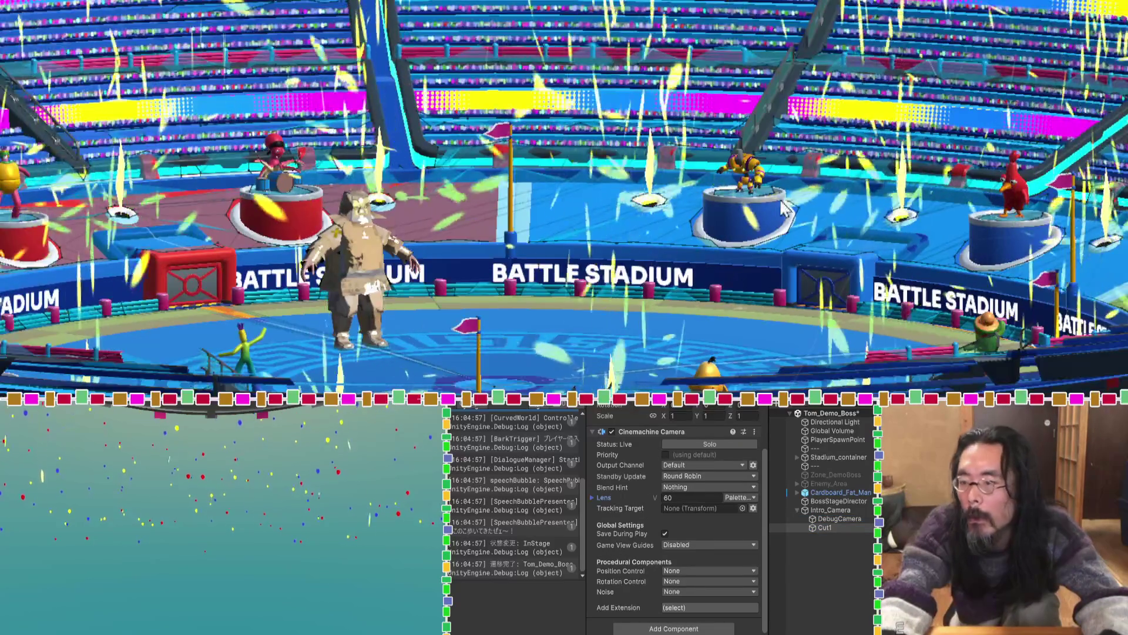
# Frame Cut1 and drag it upward beneath the stadium, saving the scene.
pyautogui.doubleClick(813, 527)
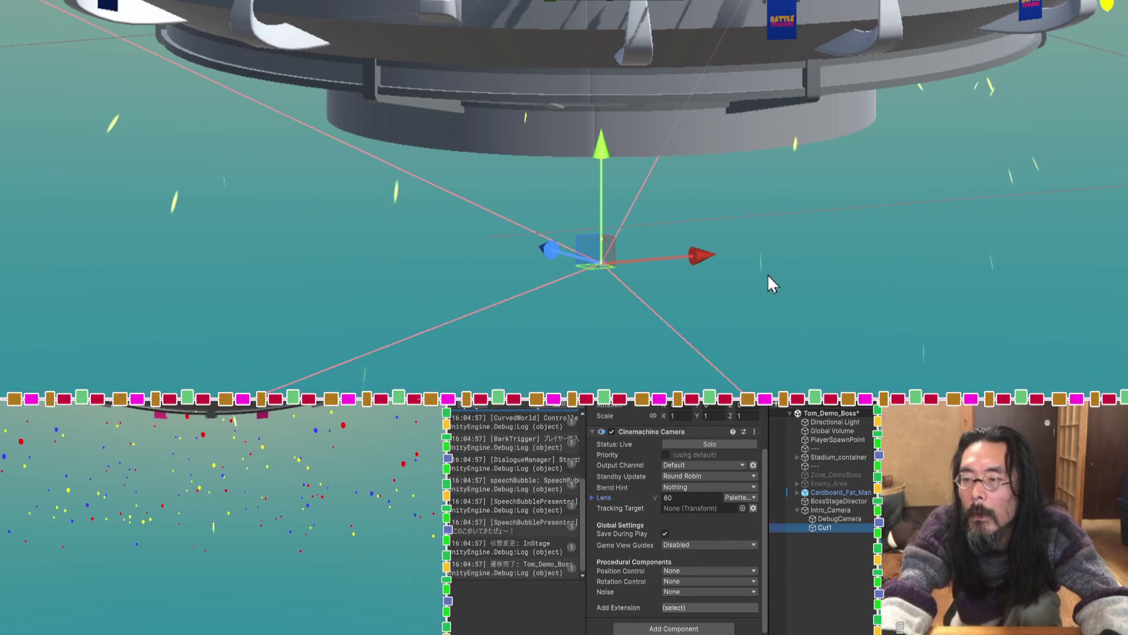
pyautogui.moveTo(611, 178); pyautogui.dragTo(601, 3)
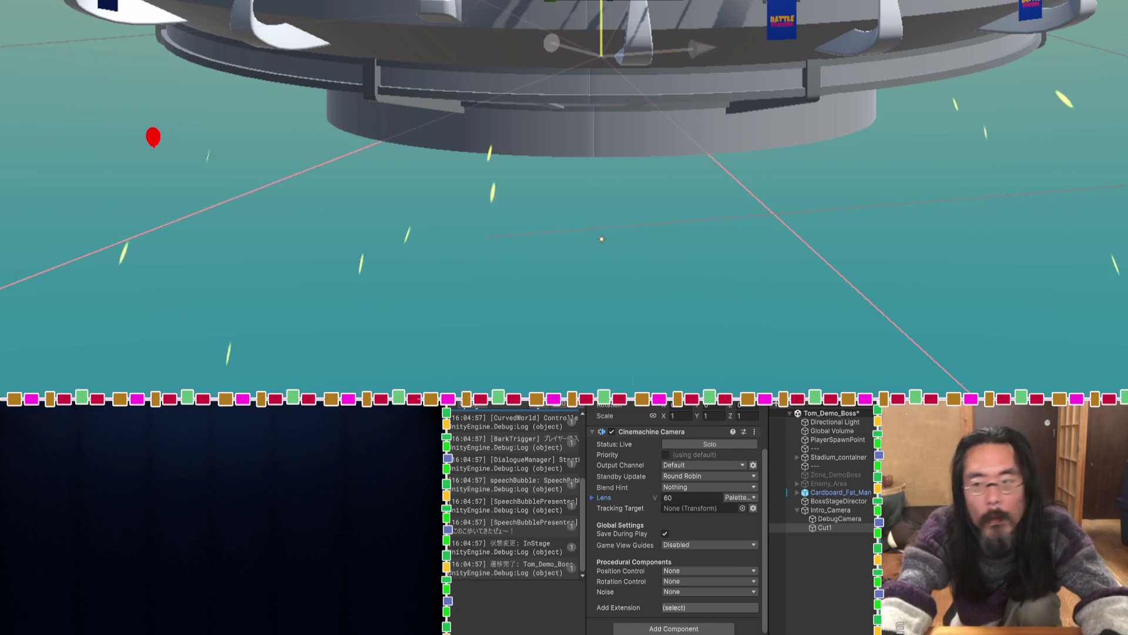
pyautogui.moveTo(601, 24); pyautogui.dragTo(601, 26)
pyautogui.hotkey('ctrl', 's')
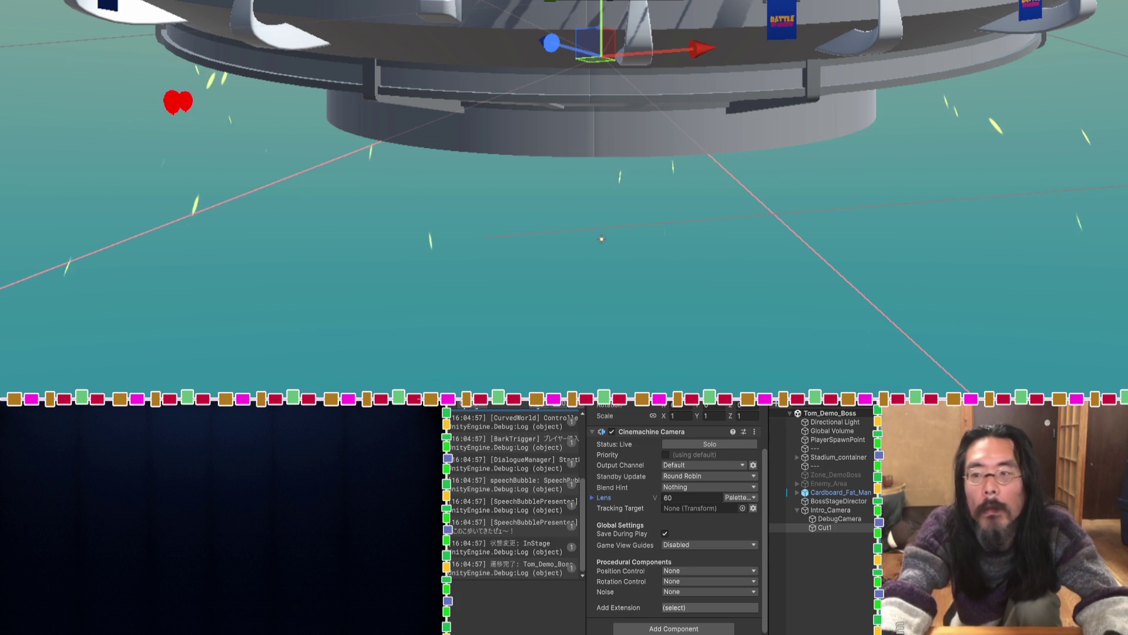
pyautogui.moveTo(601, 23); pyautogui.dragTo(601, 3)
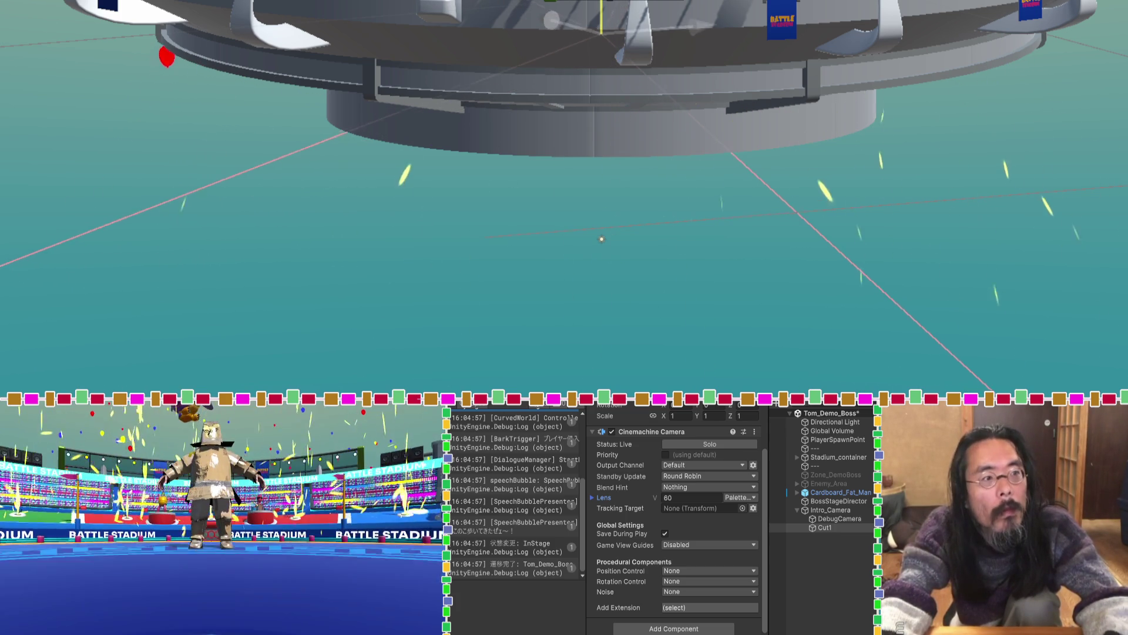
pyautogui.hotkey('ctrl', 'z')
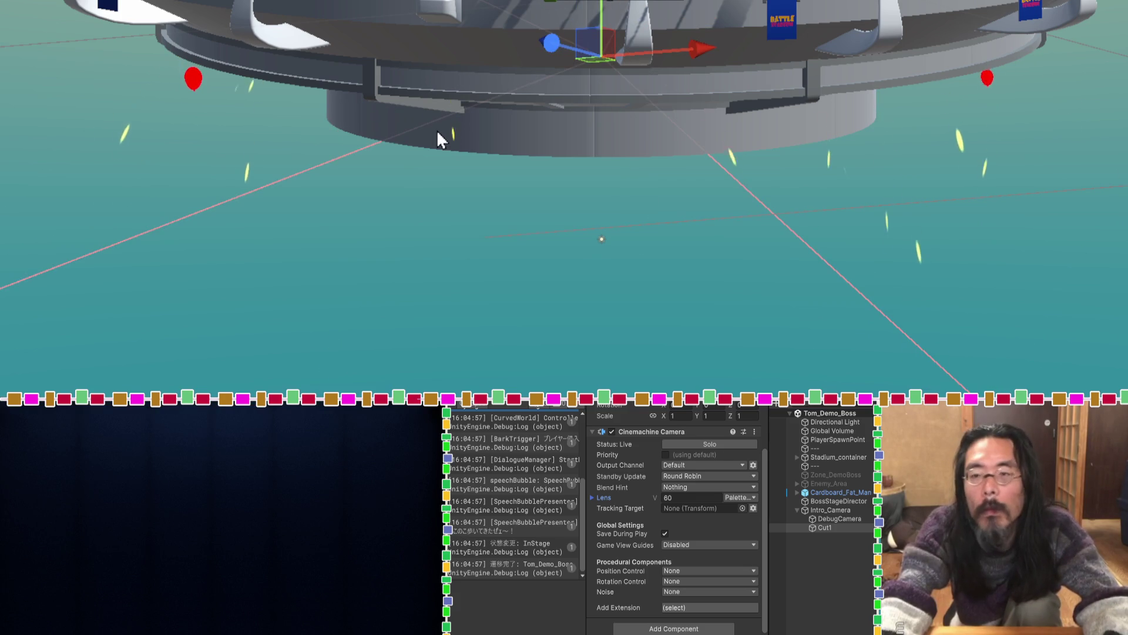
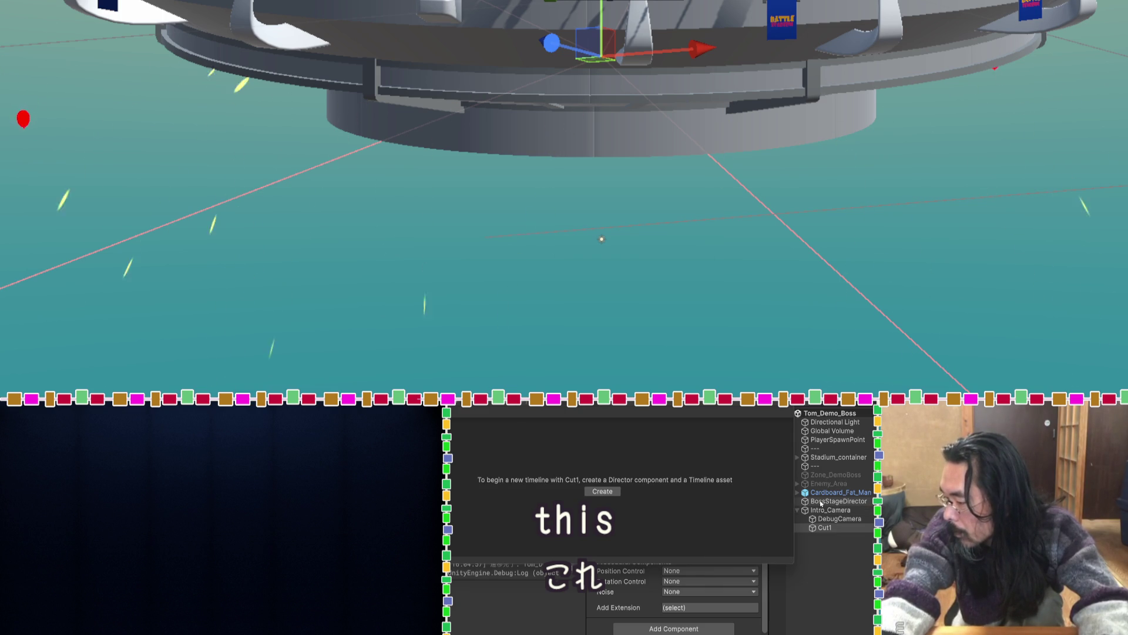
# Select BossStageDirector and bring up its Timeline's track-type list showing the Cinemachine option.
pyautogui.click(821, 502)
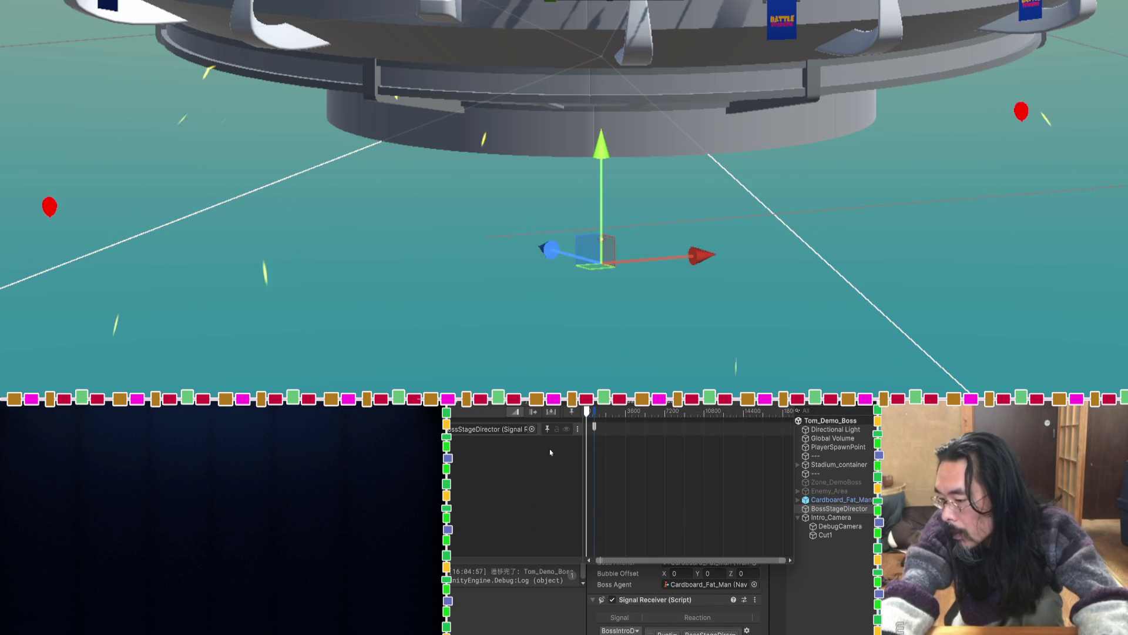
pyautogui.rightClick(541, 454)
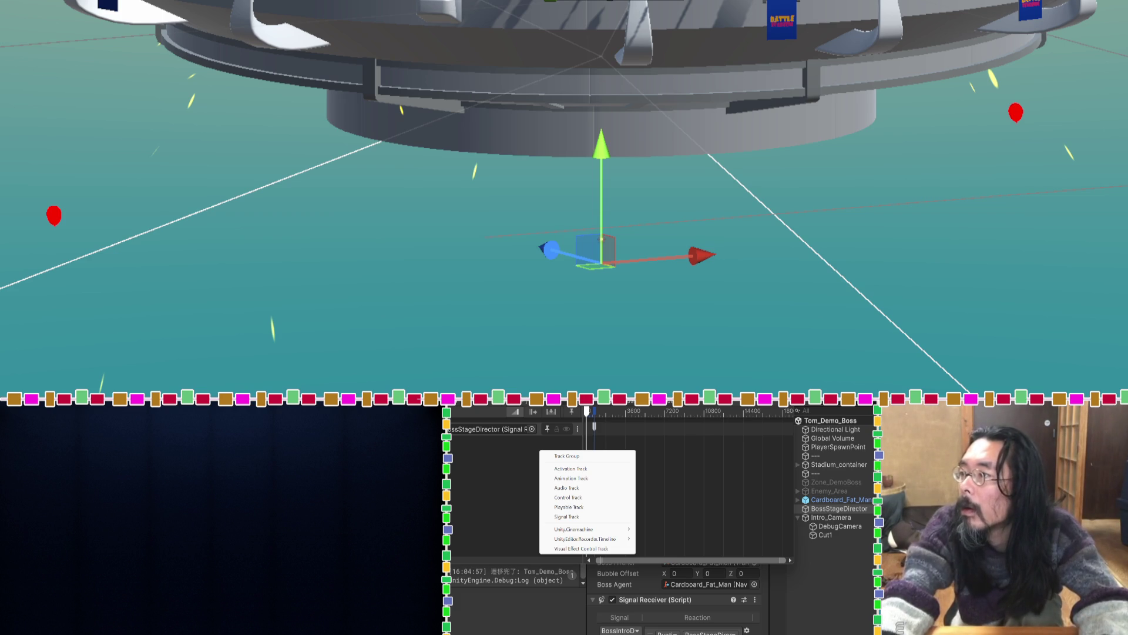
pyautogui.hotkey('alt', 'Tab')
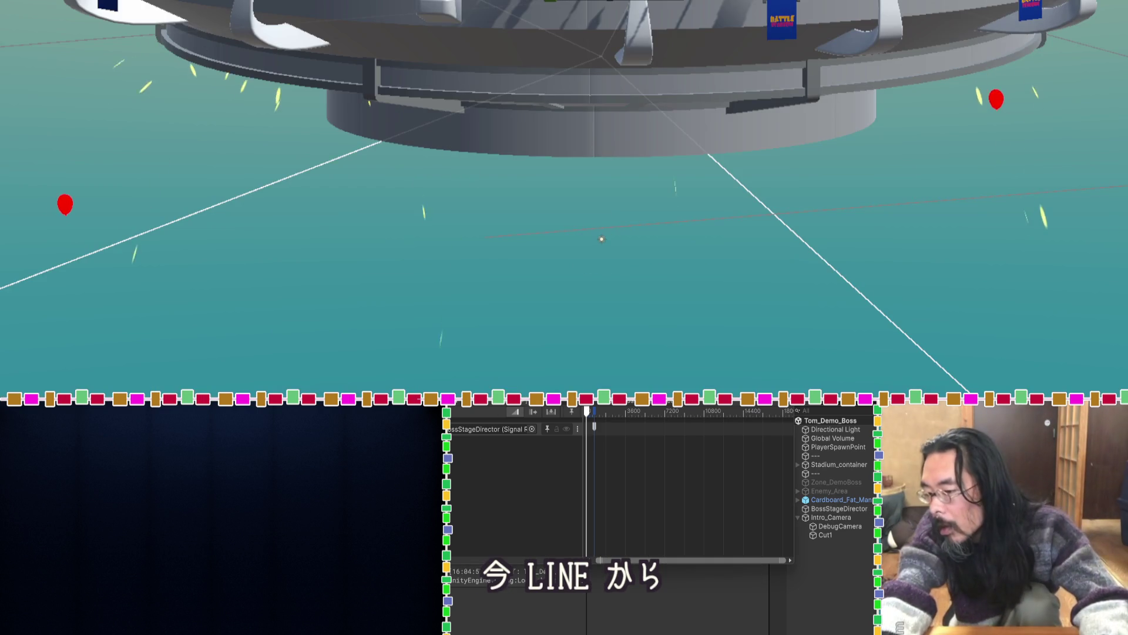
pyautogui.click(456, 412)
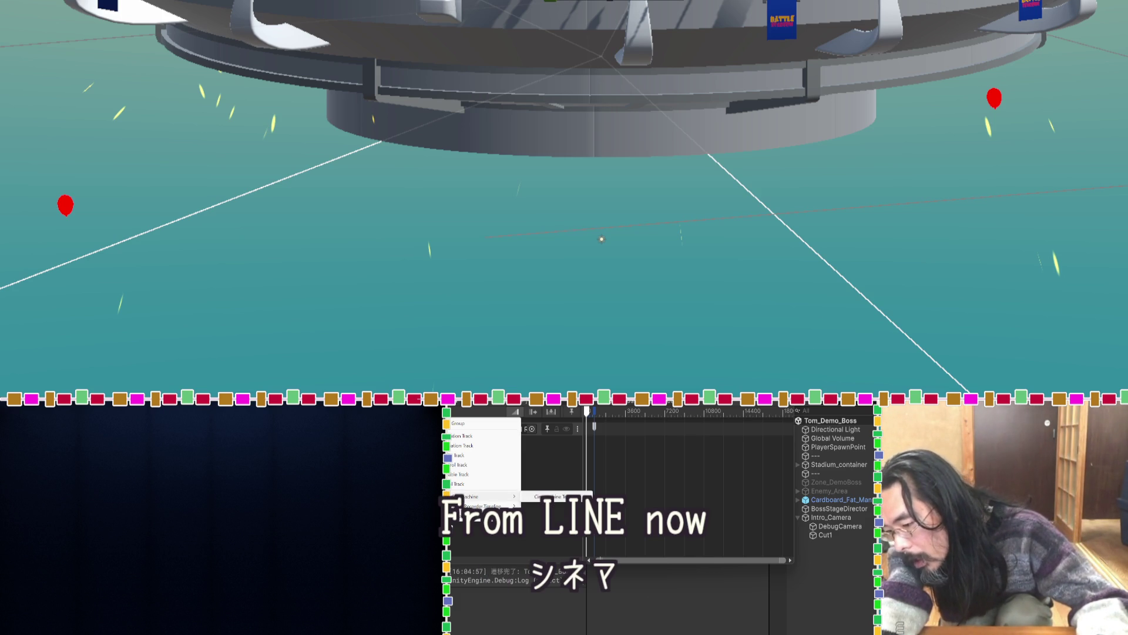
# Add a Cinemachine track, then check the Cut1 and DebugCamera settings in the Inspector.
pyautogui.click(553, 496)
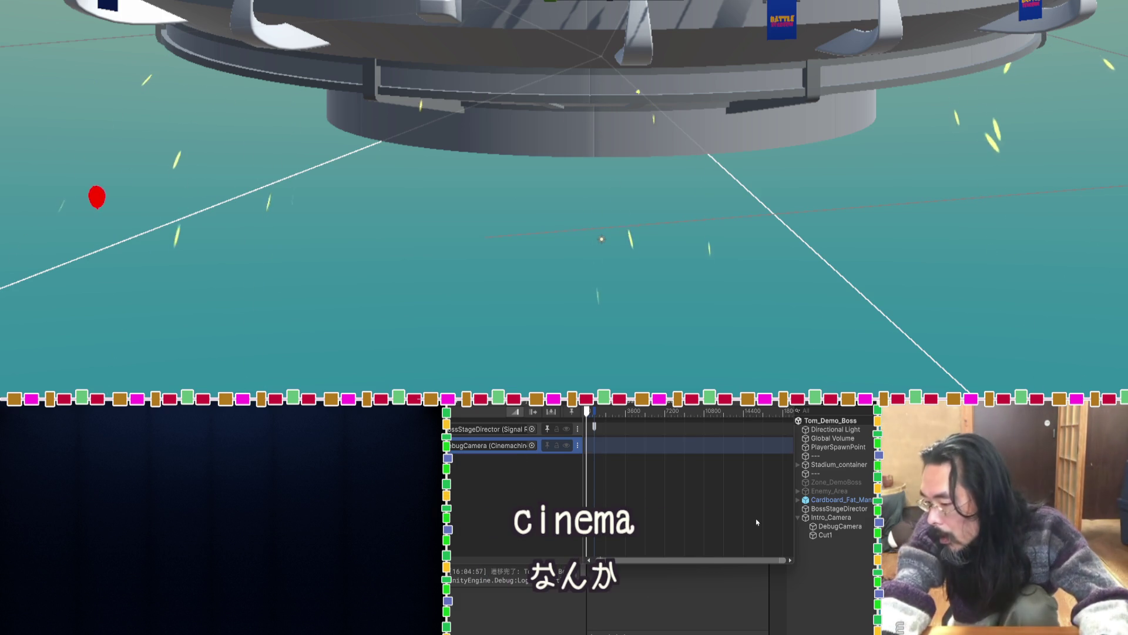
pyautogui.hotkey('shift', 'space')
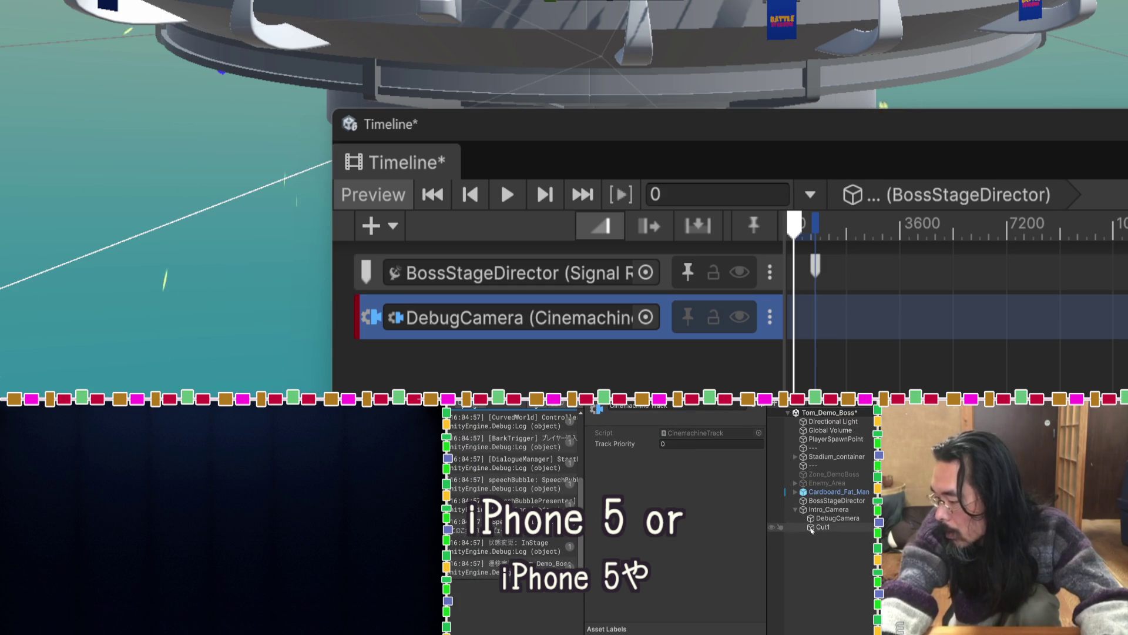
pyautogui.click(811, 527)
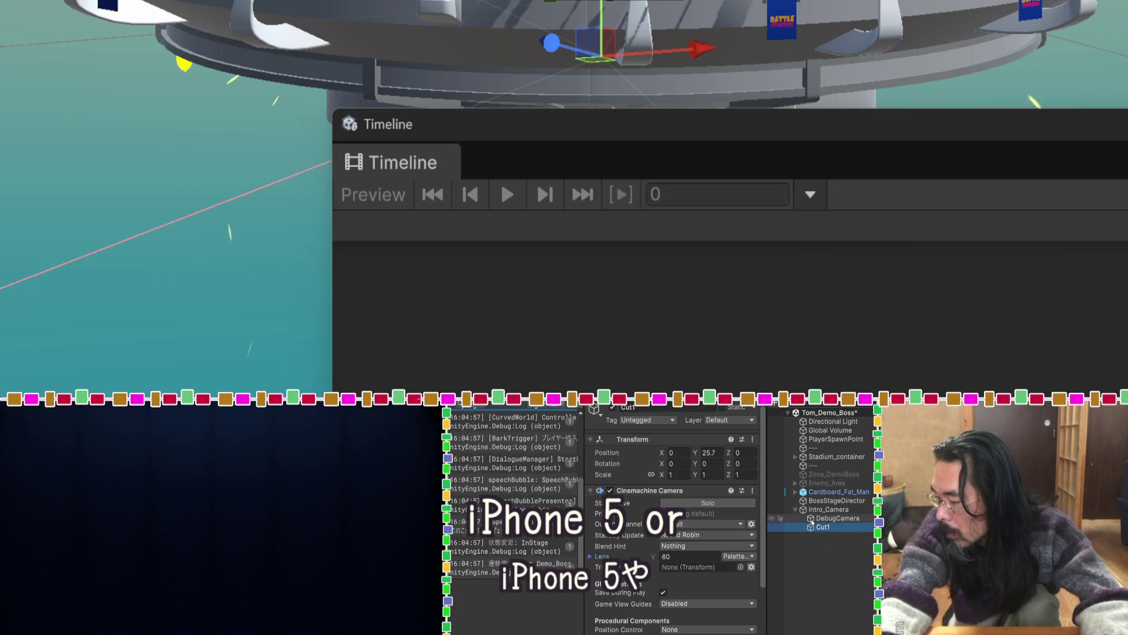
pyautogui.click(812, 519)
pyautogui.scroll(-10, 734, 509)
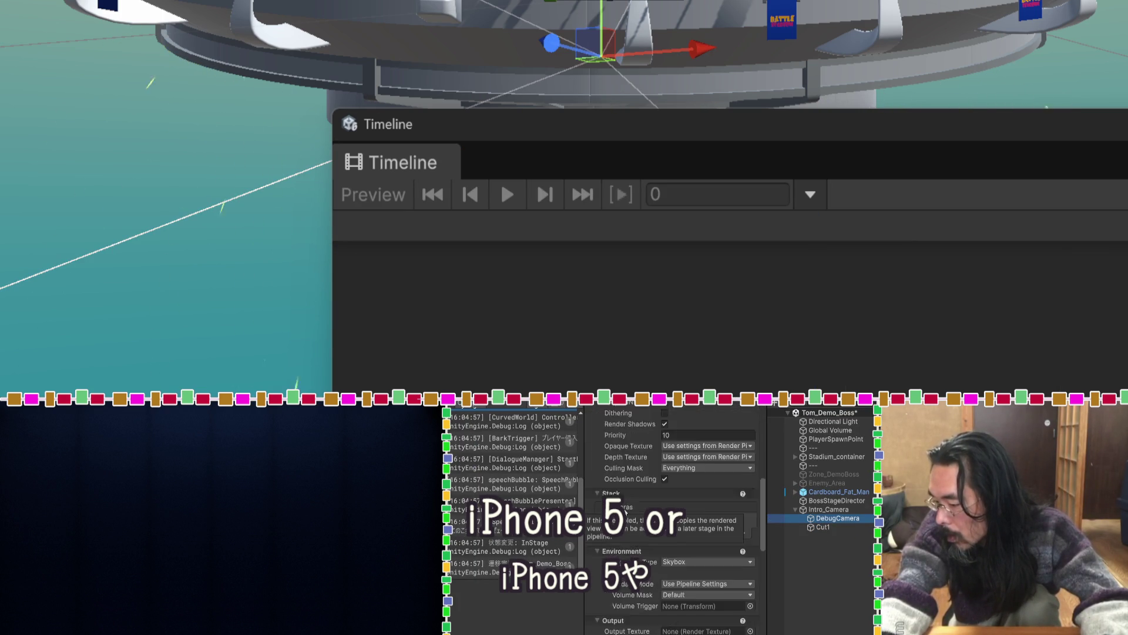
pyautogui.scroll(-2, 734, 517)
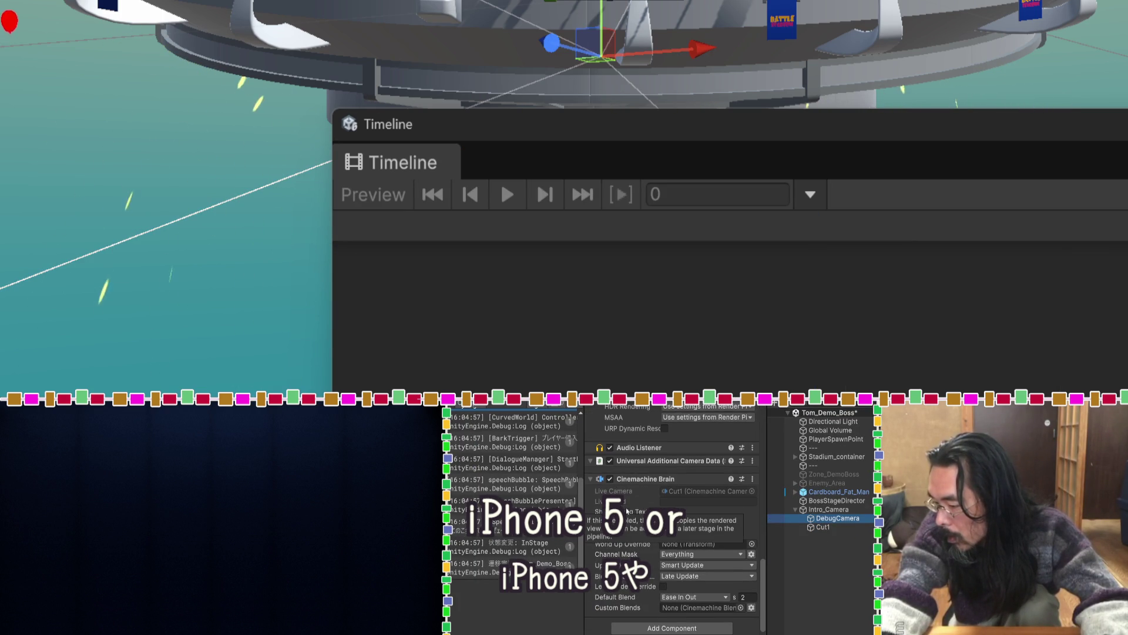
pyautogui.click(812, 528)
pyautogui.click(811, 518)
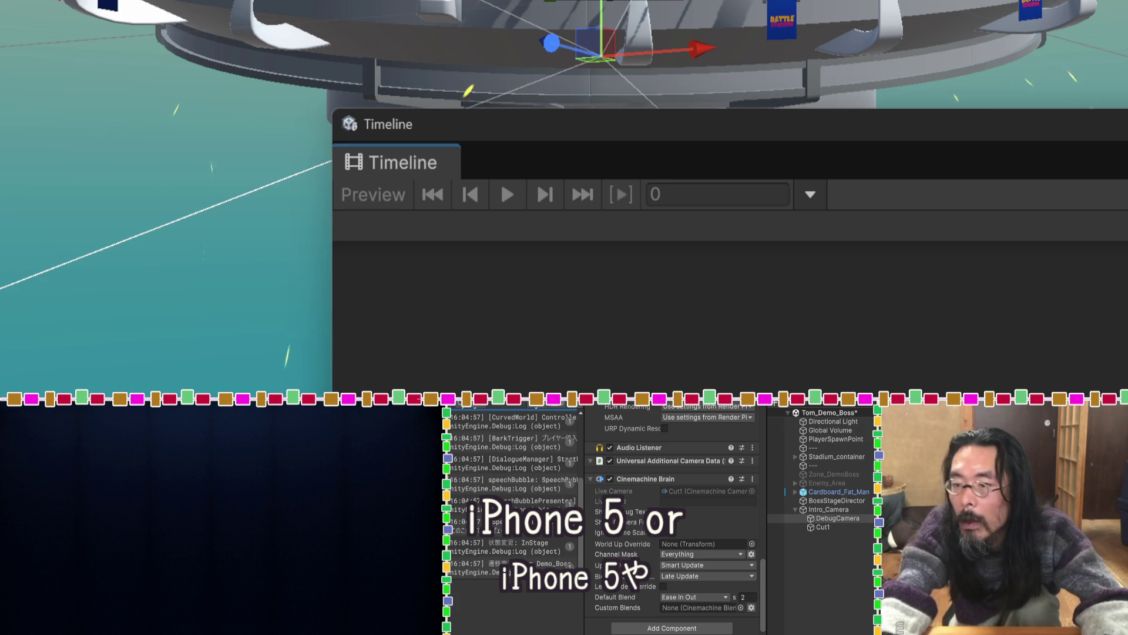
# Reselect BossStageDirector, confirm the track's DebugCamera binding and decline creating a Cinemachine Brain.
pyautogui.click(834, 500)
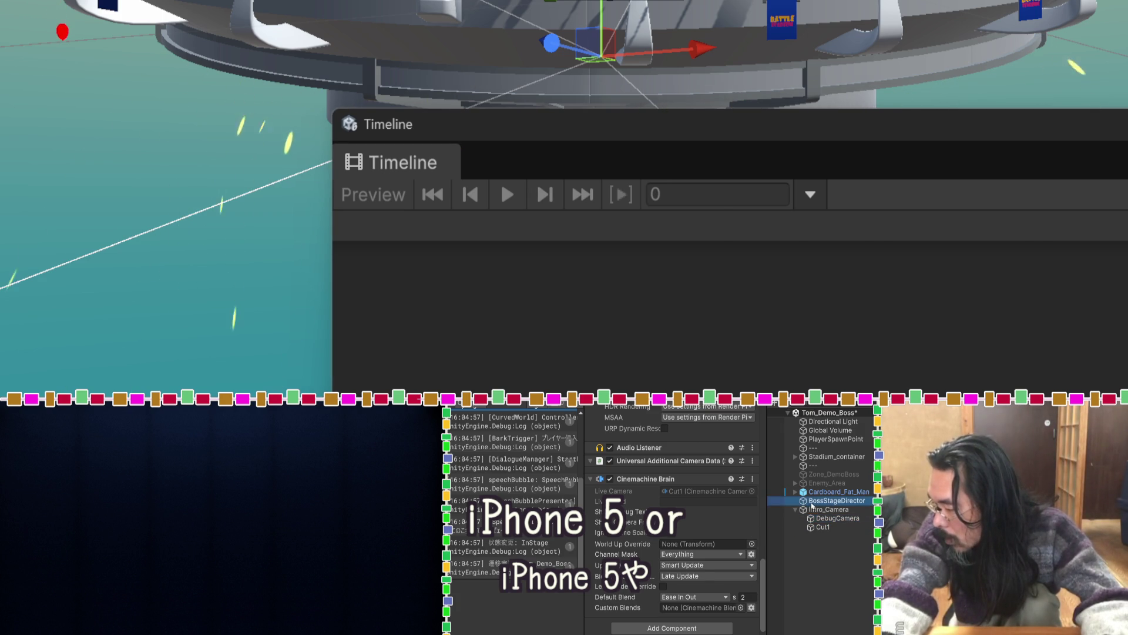
pyautogui.click(552, 317)
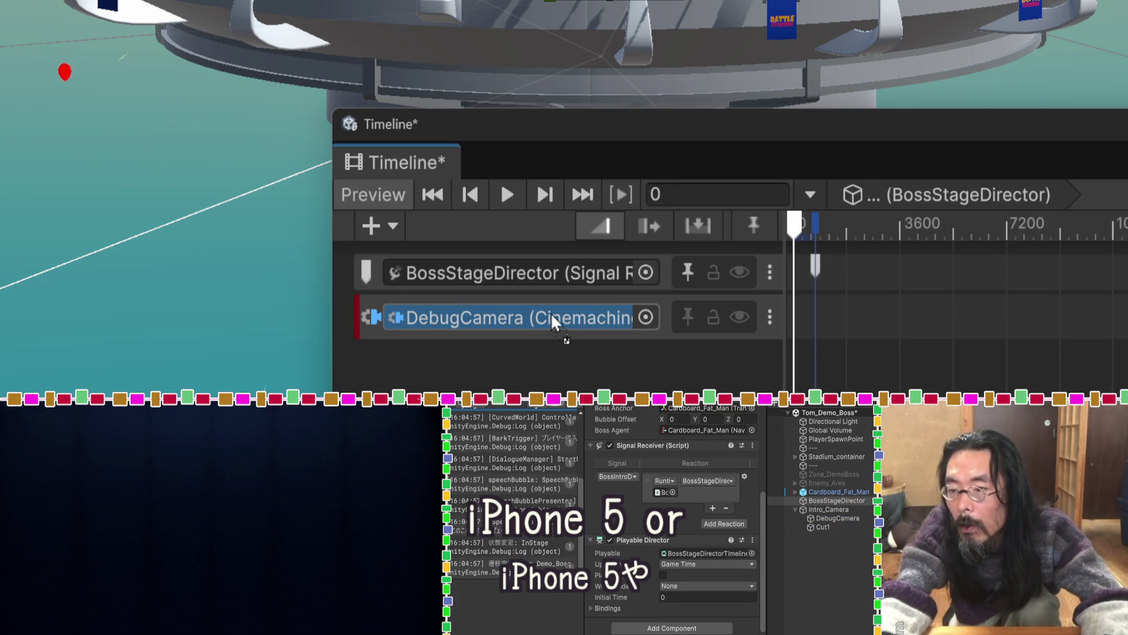
pyautogui.click(523, 369)
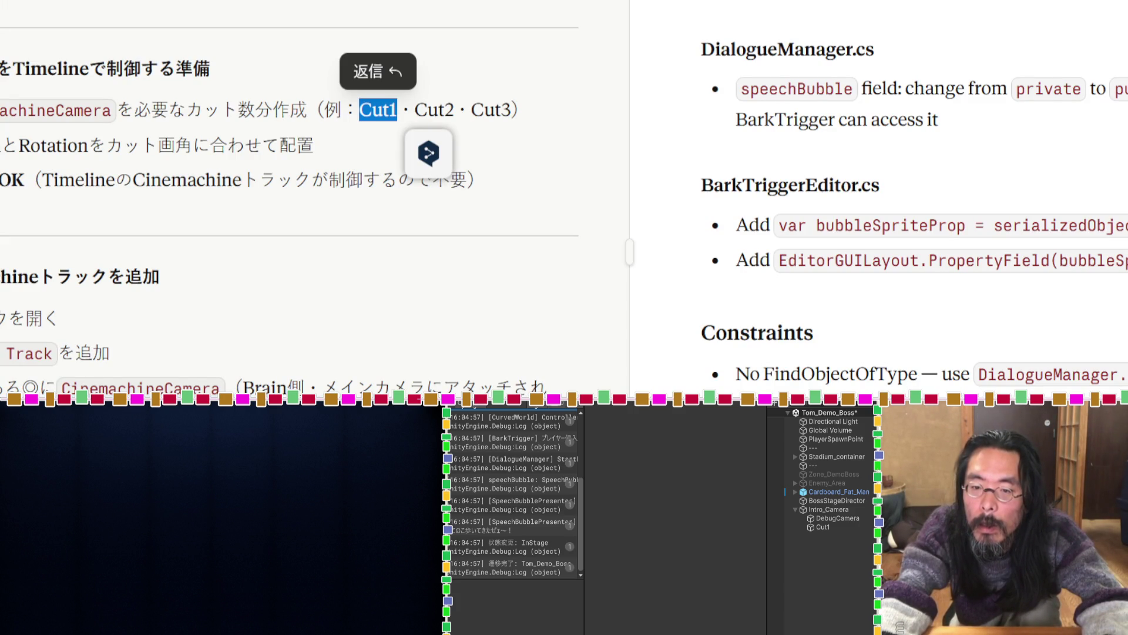
pyautogui.scroll(-4, 235, 233)
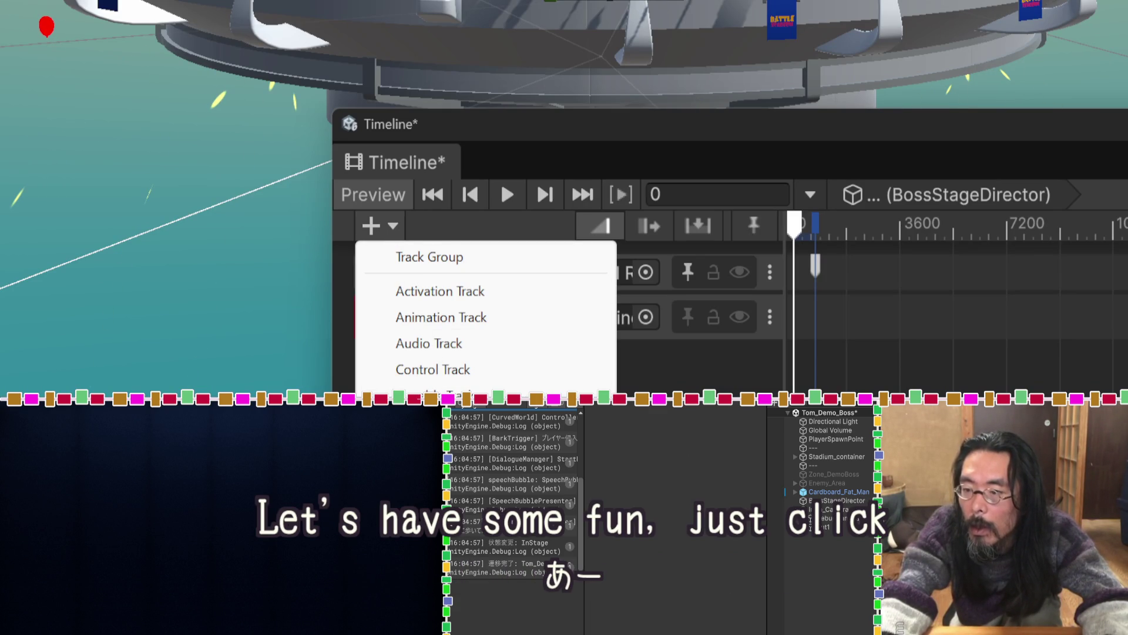
# Drag Cut1 into BossStageDirector's Timeline to create a Cut1 activation track.
pyautogui.press('Escape')
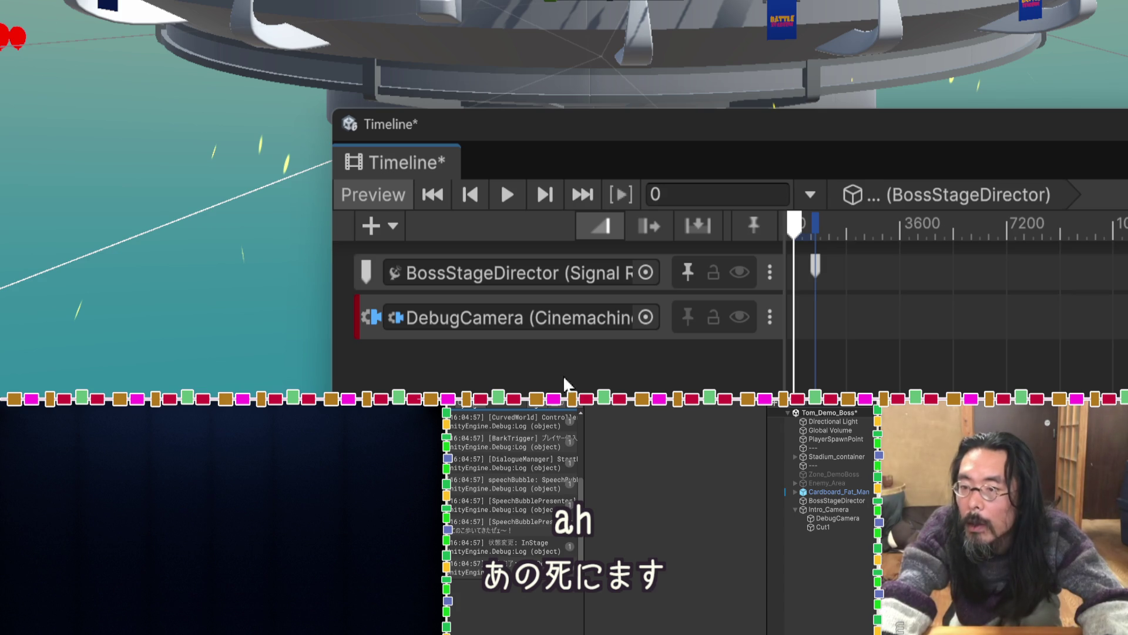
pyautogui.click(393, 228)
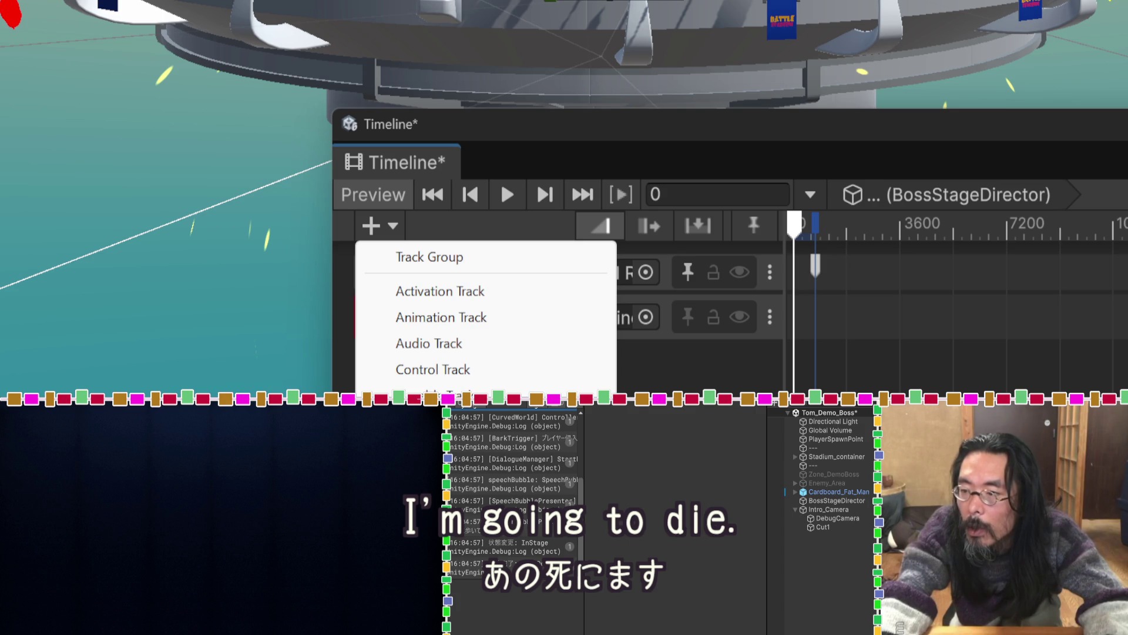
pyautogui.press('Escape')
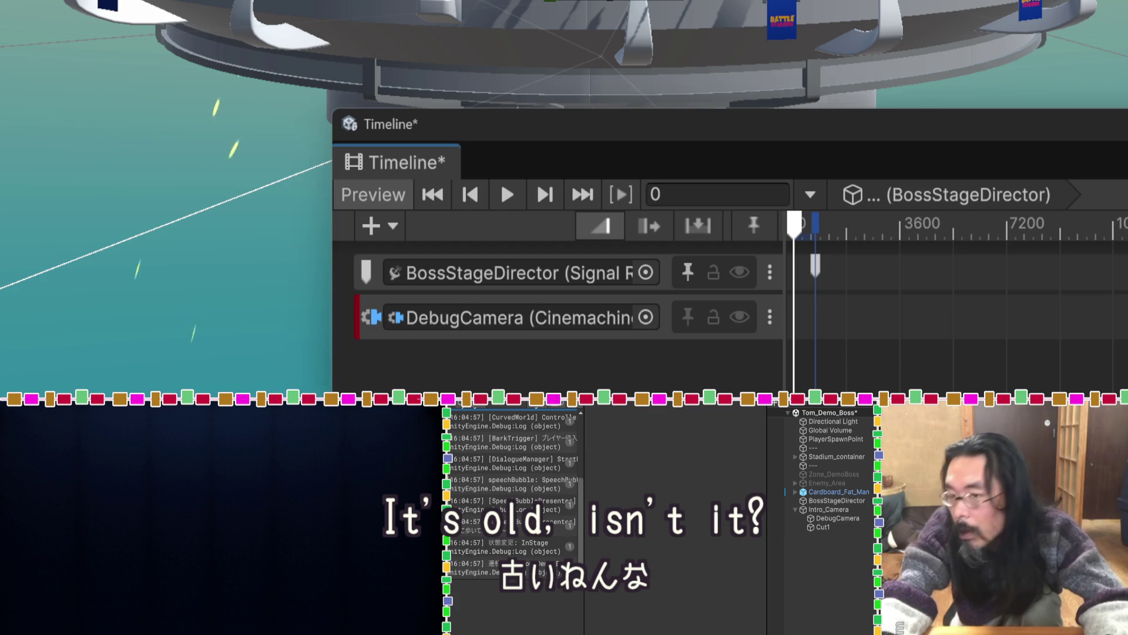
pyautogui.moveTo(823, 527)
pyautogui.mouseDown()
pyautogui.moveTo(814, 367)
pyautogui.moveTo(802, 363)
pyautogui.moveTo(969, 365)
pyautogui.mouseUp()
# Move the playhead to frame 960 and dismiss the track-type list without adding anything.
pyautogui.moveTo(803, 225)
pyautogui.mouseDown()
pyautogui.moveTo(833, 225)
pyautogui.moveTo(822, 224)
pyautogui.mouseUp()
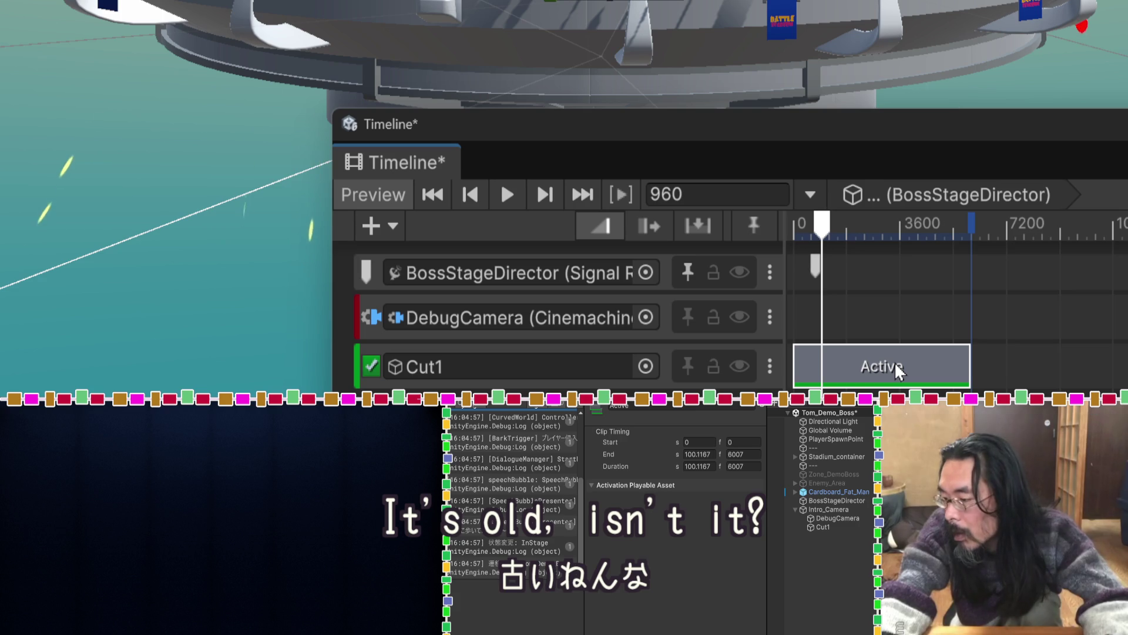
pyautogui.rightClick(496, 405)
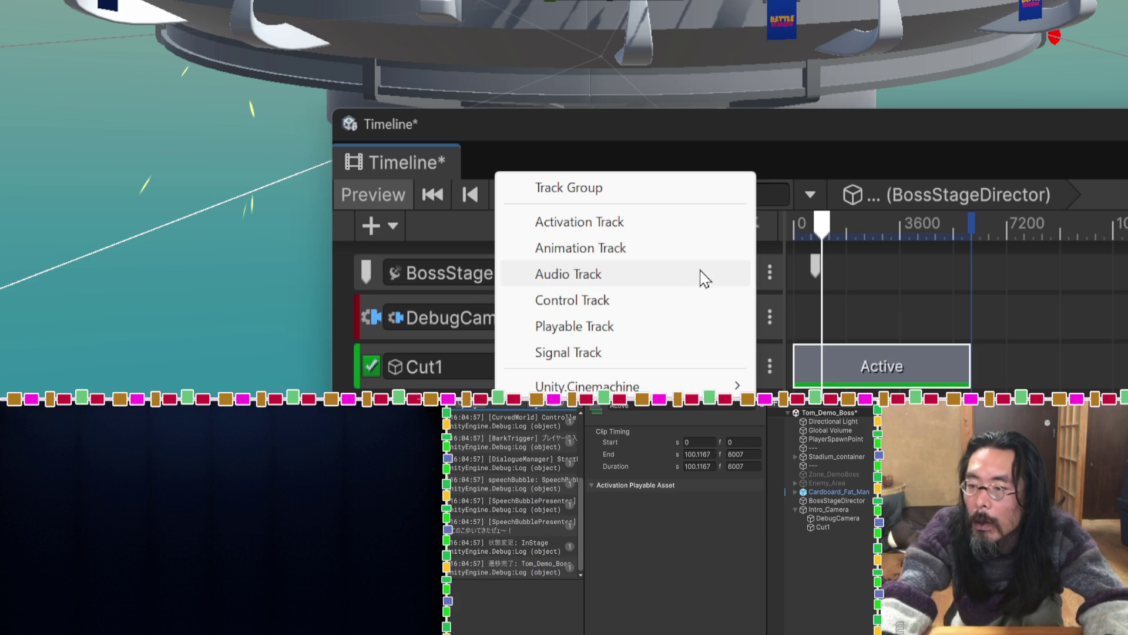
pyautogui.click(700, 231)
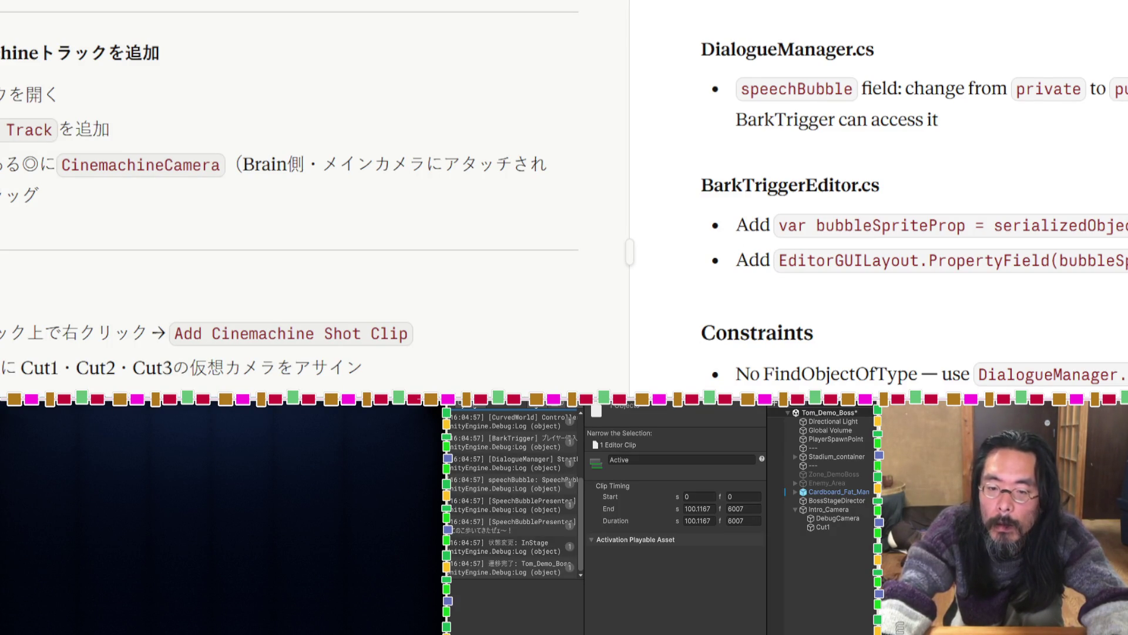
# Scroll the notes down to the Animation Track steps for moving the camera's Transform.
pyautogui.scroll(-5, 288, 194)
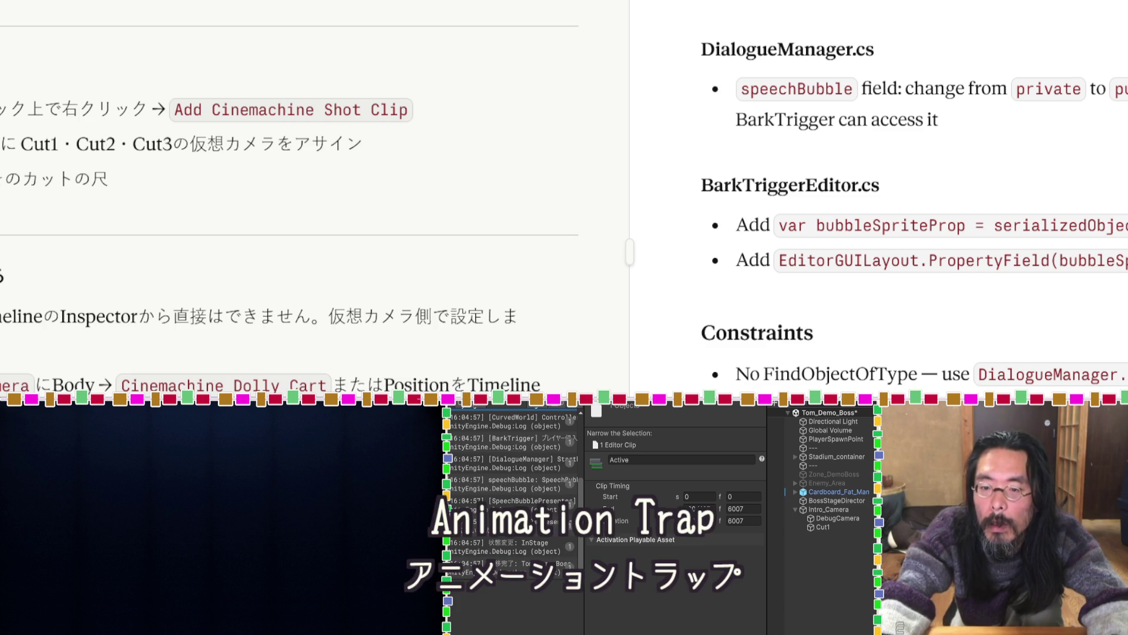
pyautogui.scroll(-6, 288, 194)
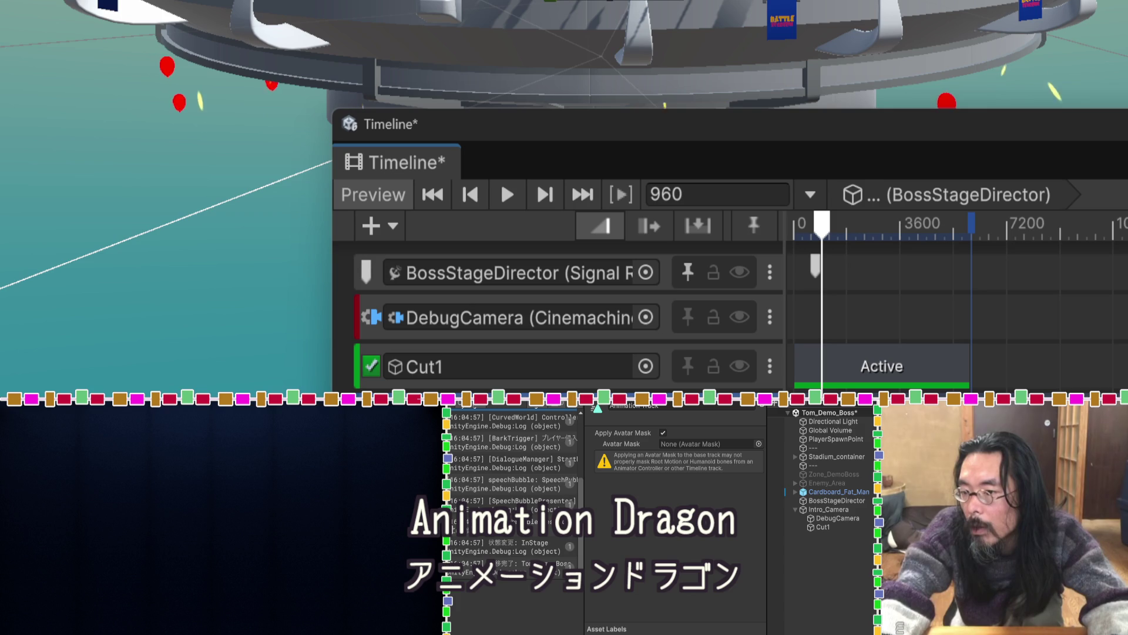
# Select the Cut1 Active clip, add an Animation Track, and return the playhead to frame 0.
pyautogui.click(881, 366)
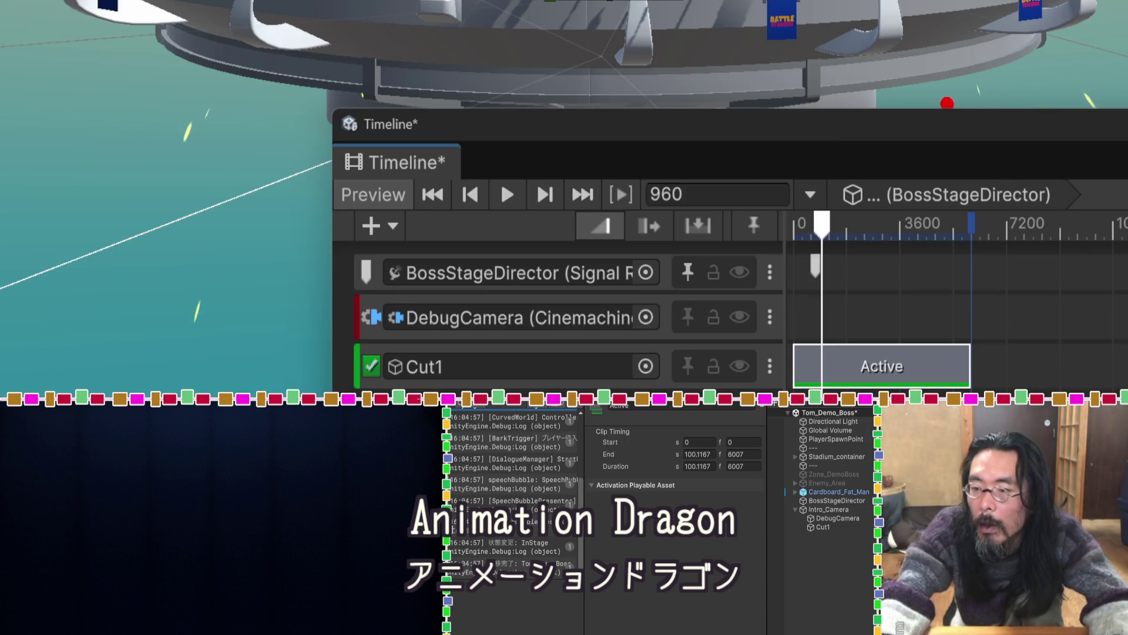
pyautogui.click(377, 225)
pyautogui.click(595, 263)
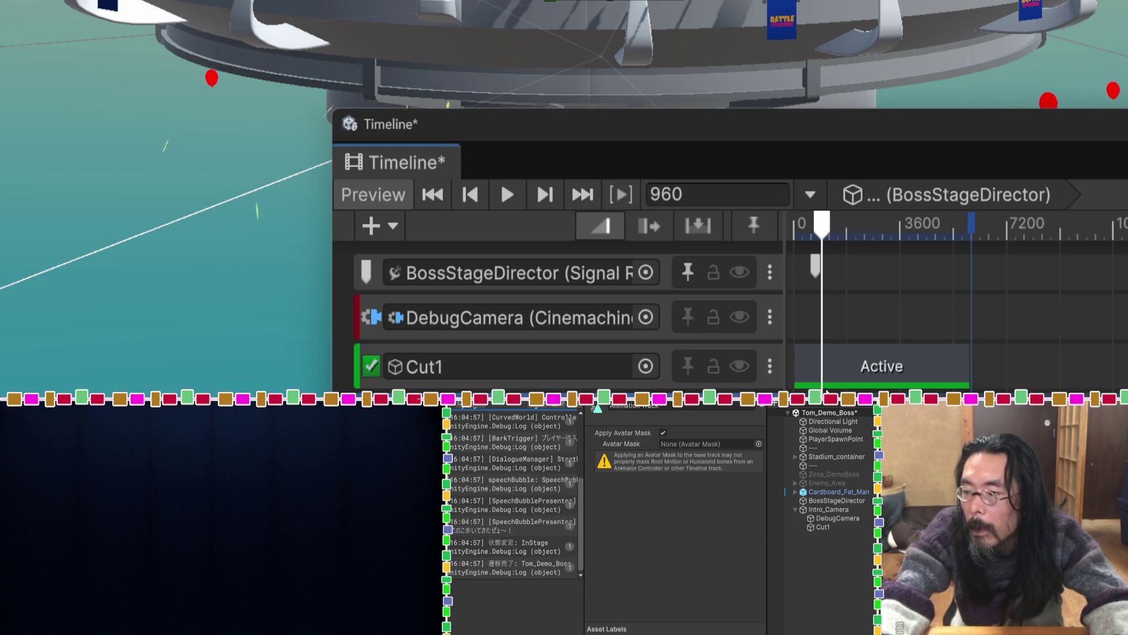
pyautogui.moveTo(820, 241); pyautogui.dragTo(765, 231)
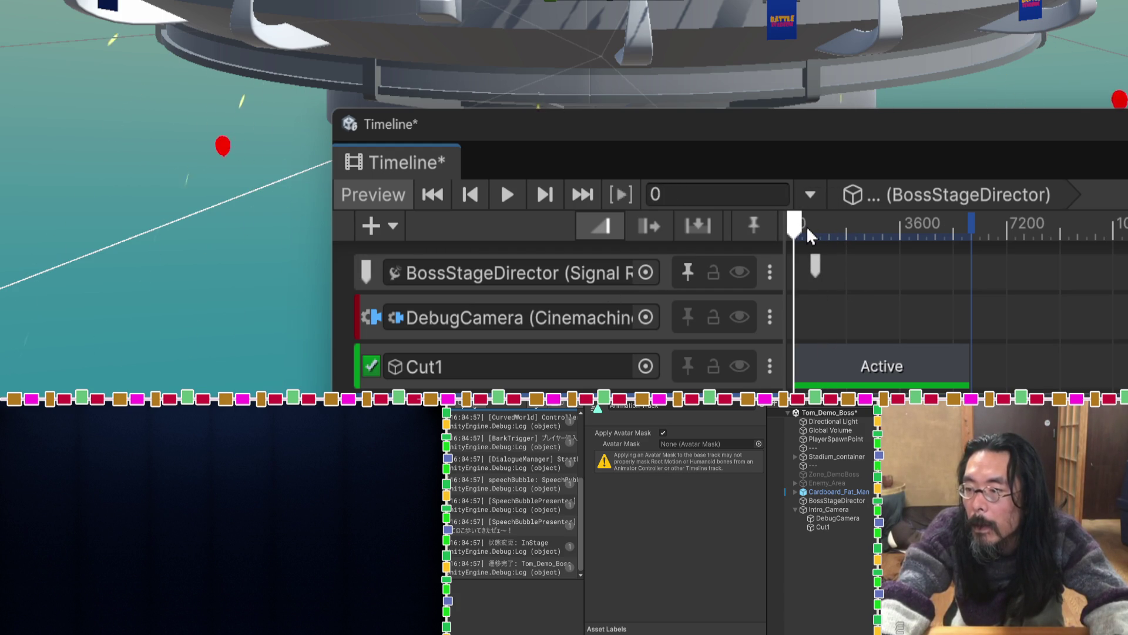
# Select Cut1, scrub to frames 107 and 1009, then play from frame 0 and return to the notes.
pyautogui.click(826, 526)
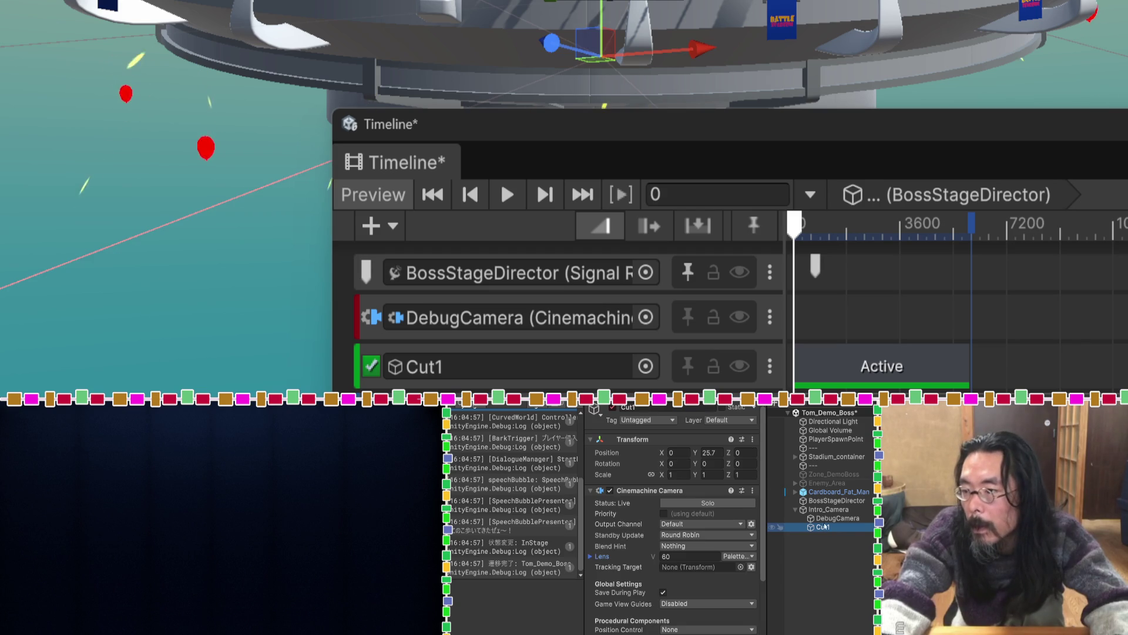
pyautogui.moveTo(795, 223)
pyautogui.mouseDown()
pyautogui.moveTo(845, 225)
pyautogui.moveTo(796, 227)
pyautogui.mouseUp()
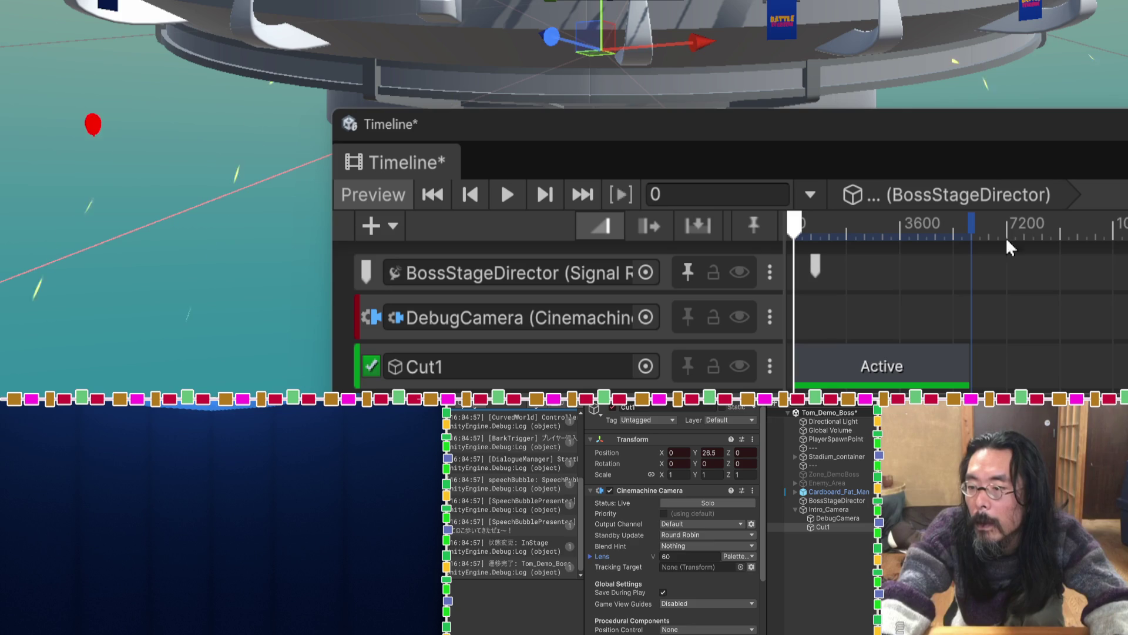
pyautogui.moveTo(824, 225); pyautogui.dragTo(824, 230)
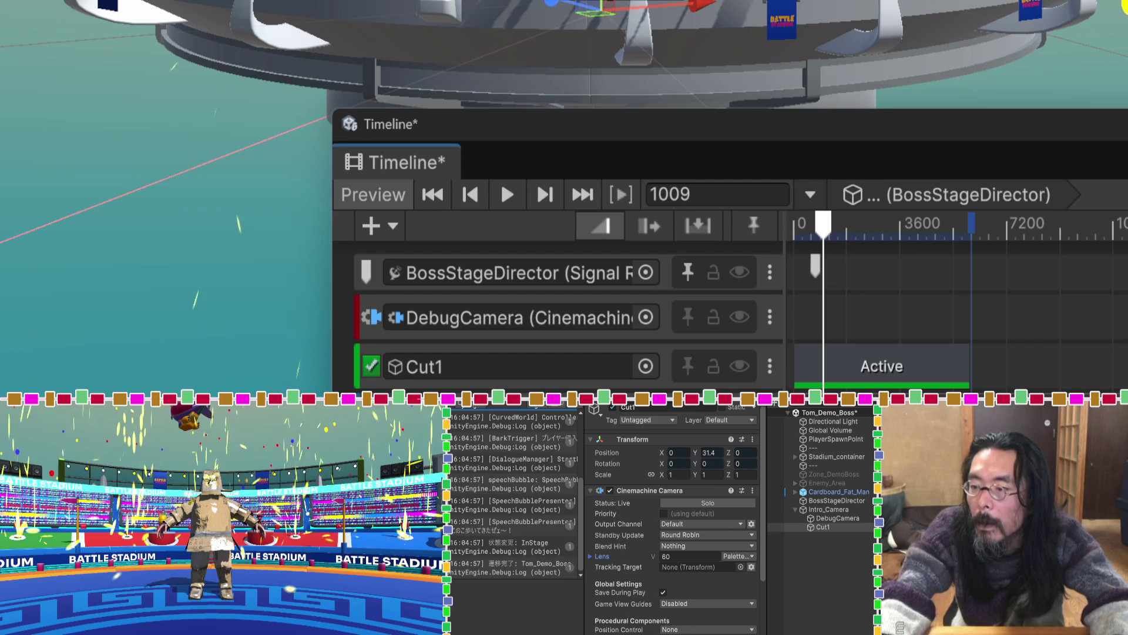
pyautogui.moveTo(823, 228); pyautogui.dragTo(775, 232)
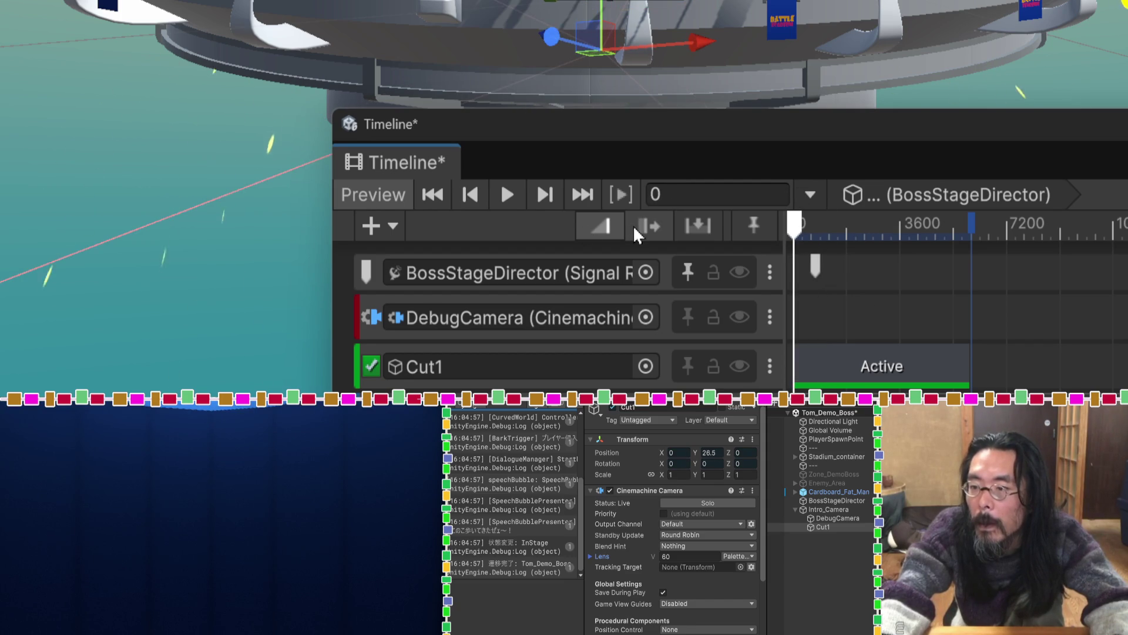
pyautogui.press('space')
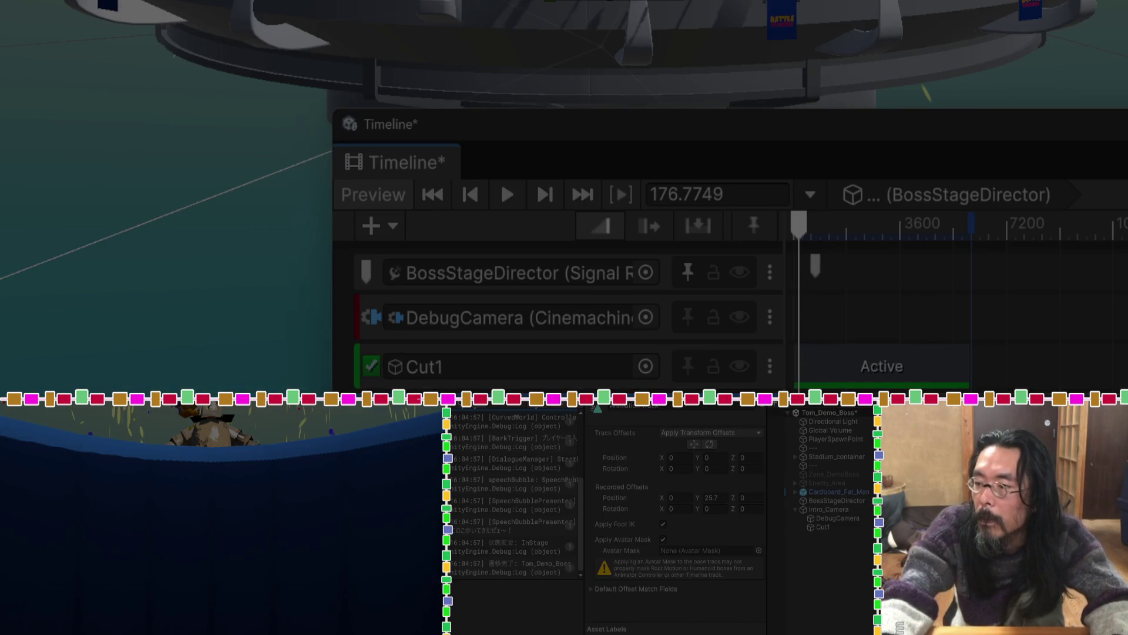
pyautogui.moveTo(969, 393)
pyautogui.mouseDown()
pyautogui.moveTo(448, 295)
pyautogui.moveTo(347, 194)
pyautogui.moveTo(332, 111)
pyautogui.mouseUp()
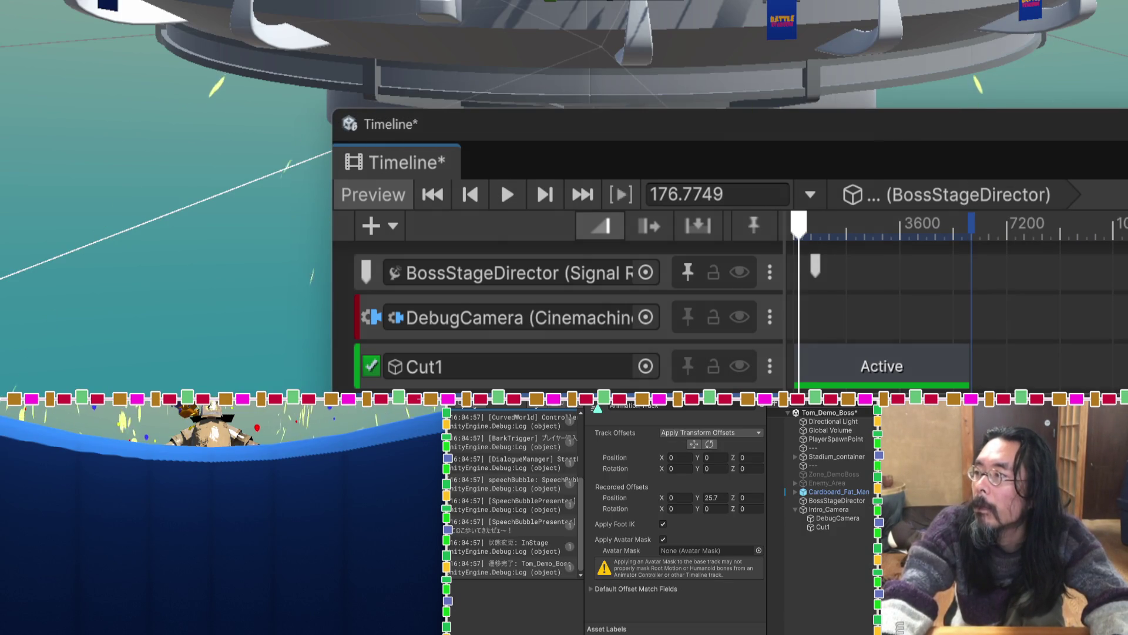
pyautogui.press('super+Tab')
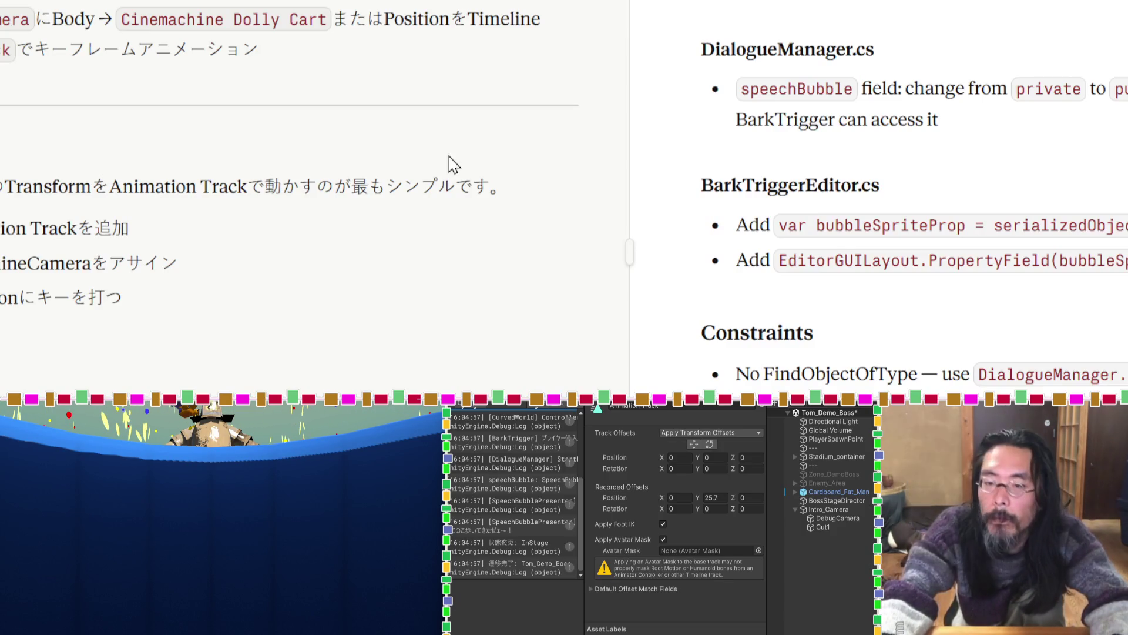